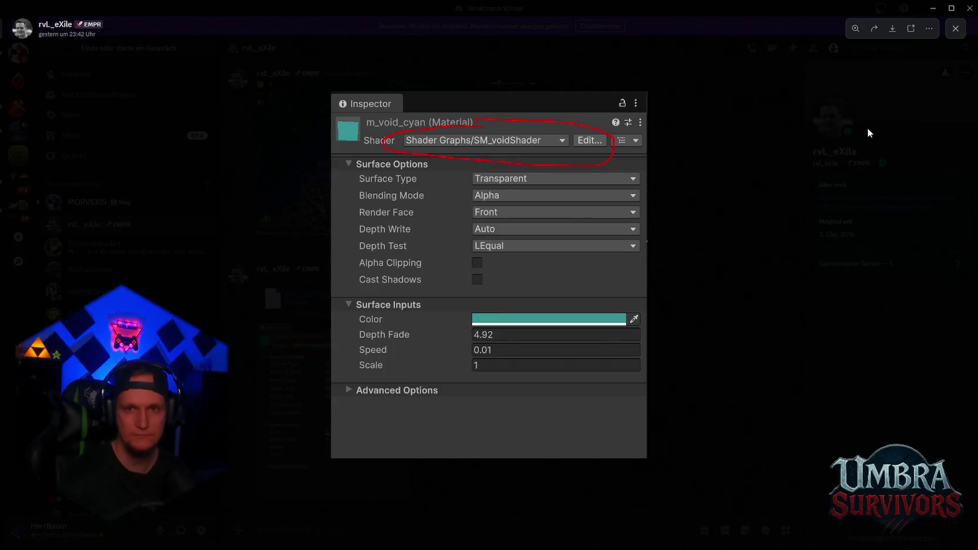
- Close the Discord shader screenshot, return to Unity's game, dismiss the stats overlay and start Wave 1
key("alt+Tab")
key("Escape")
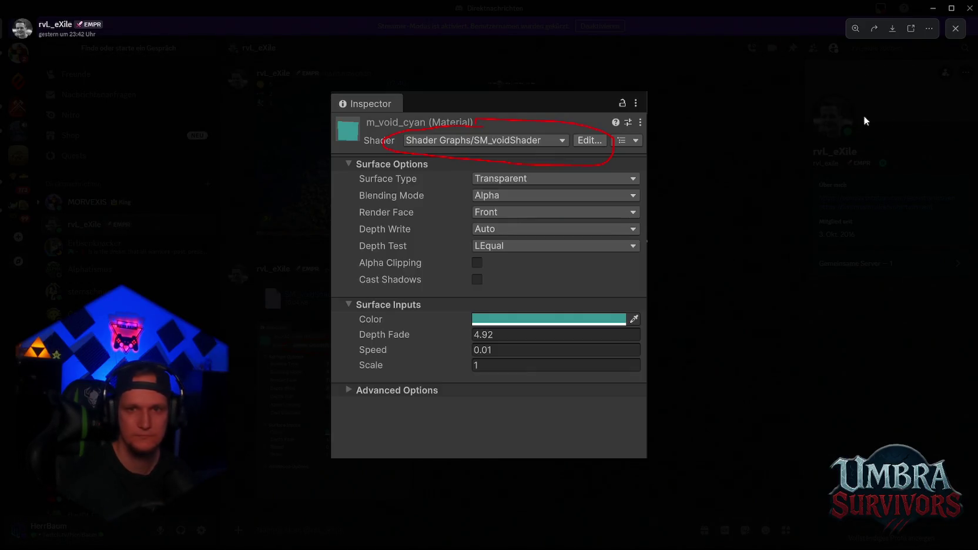
key("alt+Tab")
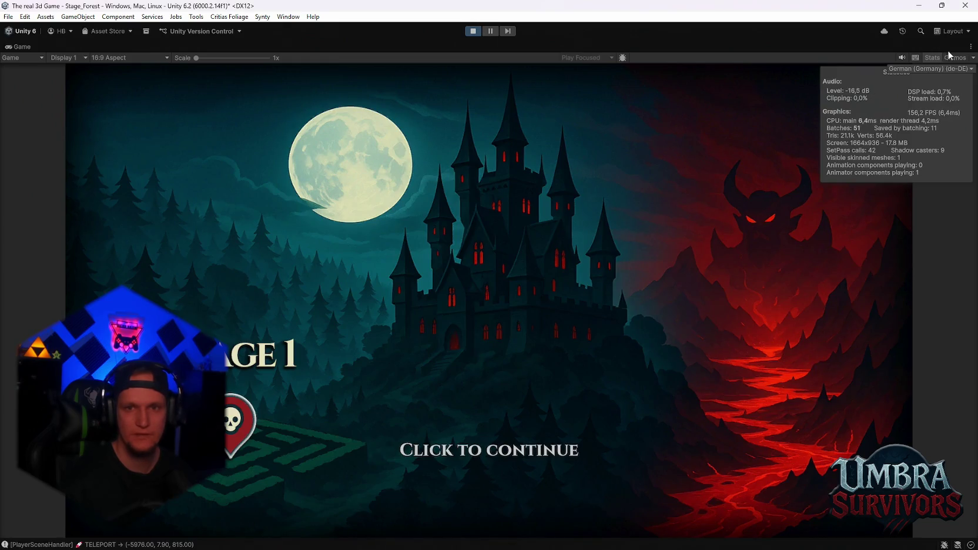
left_click(932, 58)
left_click(755, 168)
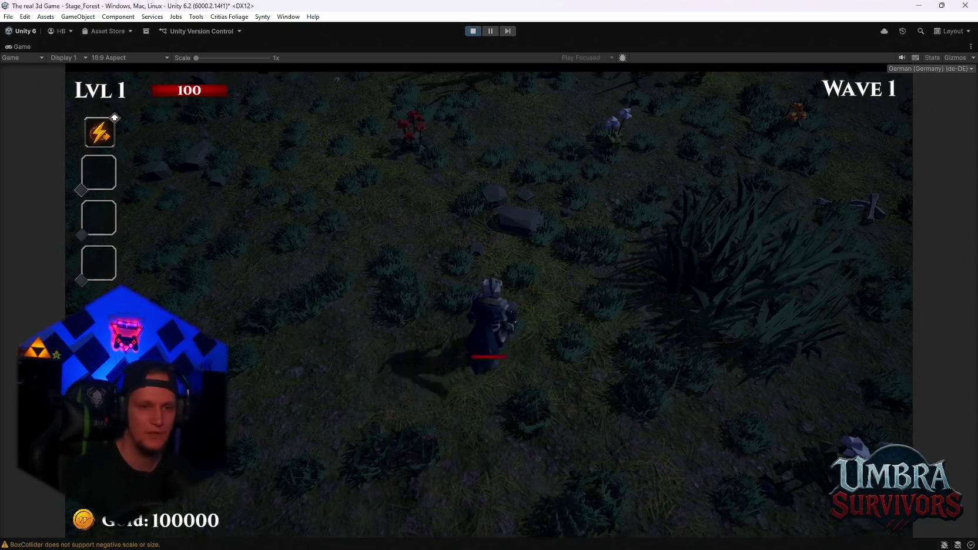
- Pause the game and review its Camera and Audio settings pages, then resume play
key("Escape")
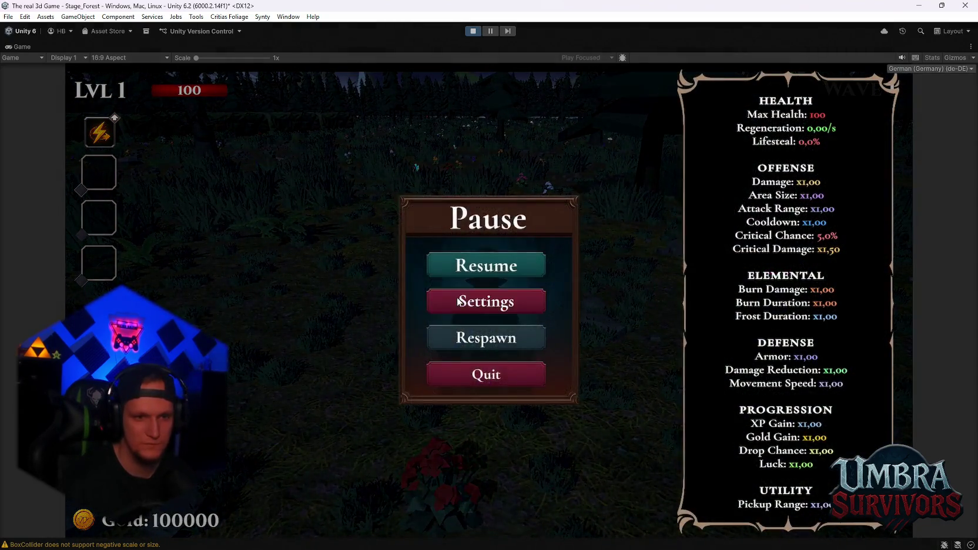
left_click(466, 307)
left_click(473, 274)
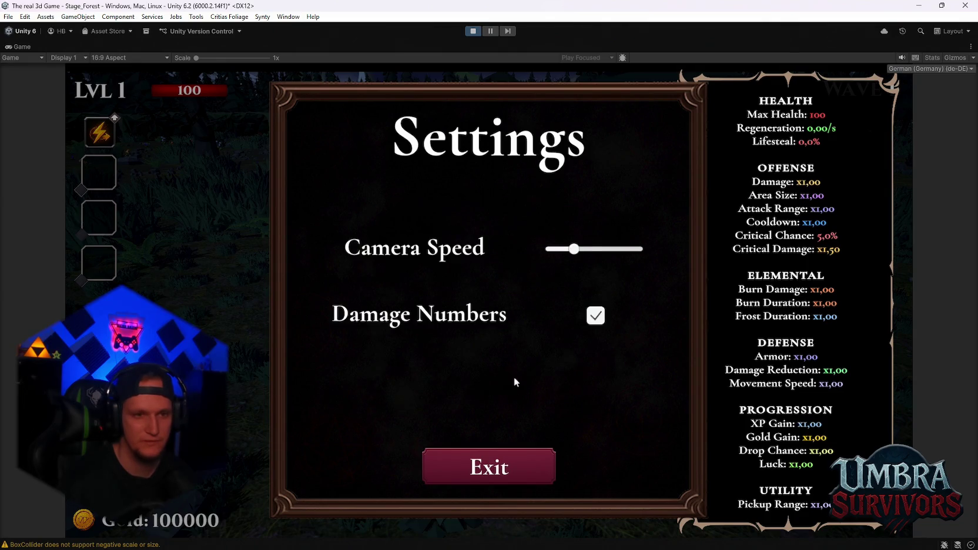
key("Escape")
left_click(491, 222)
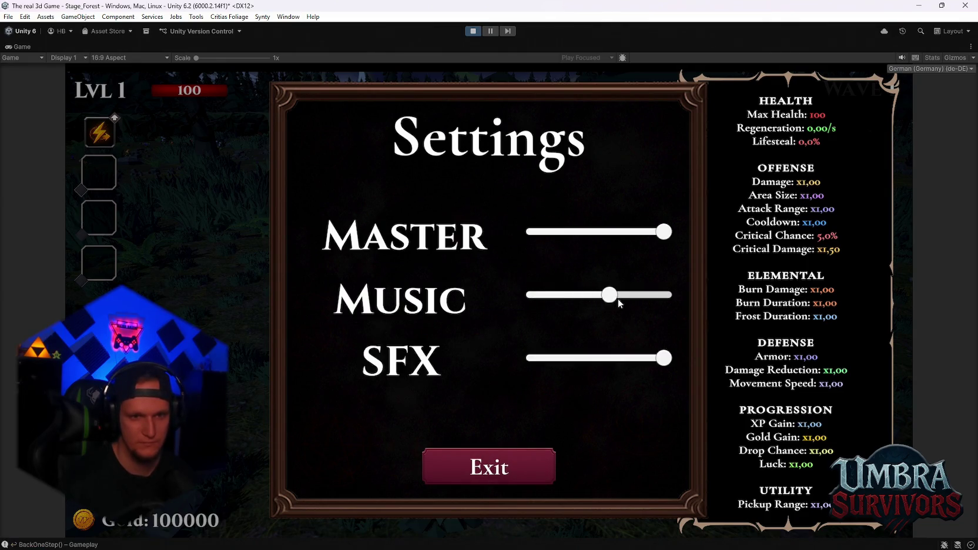
key("Escape")
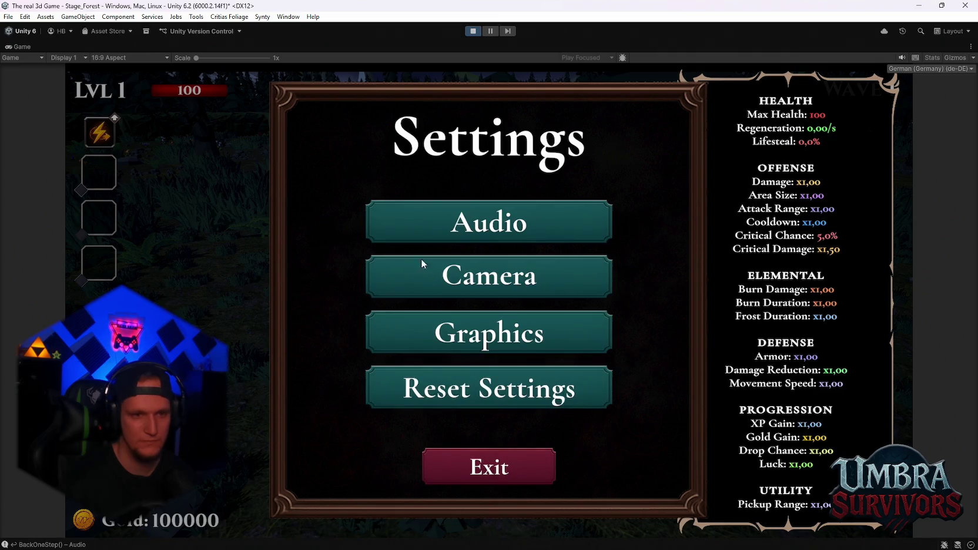
left_click(477, 296)
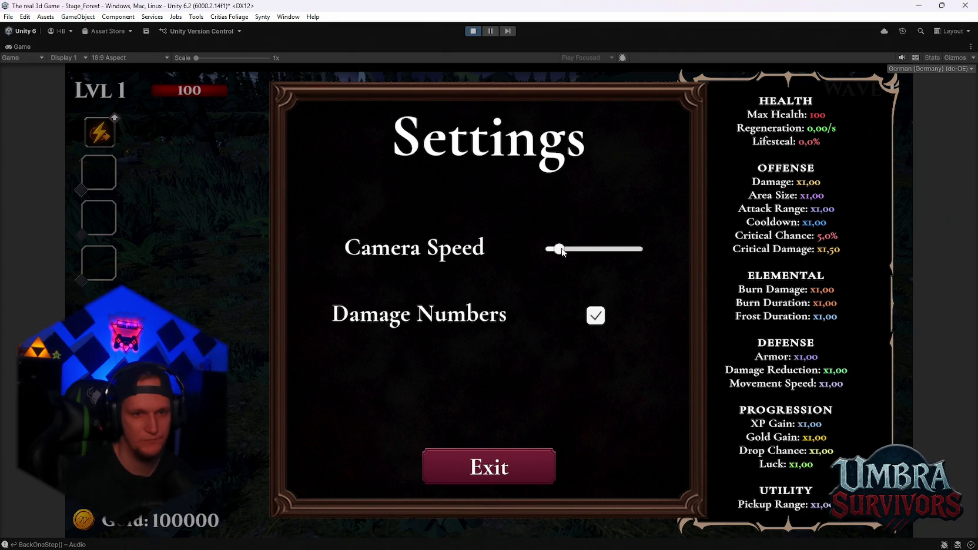
key("Escape")
key("Escape")
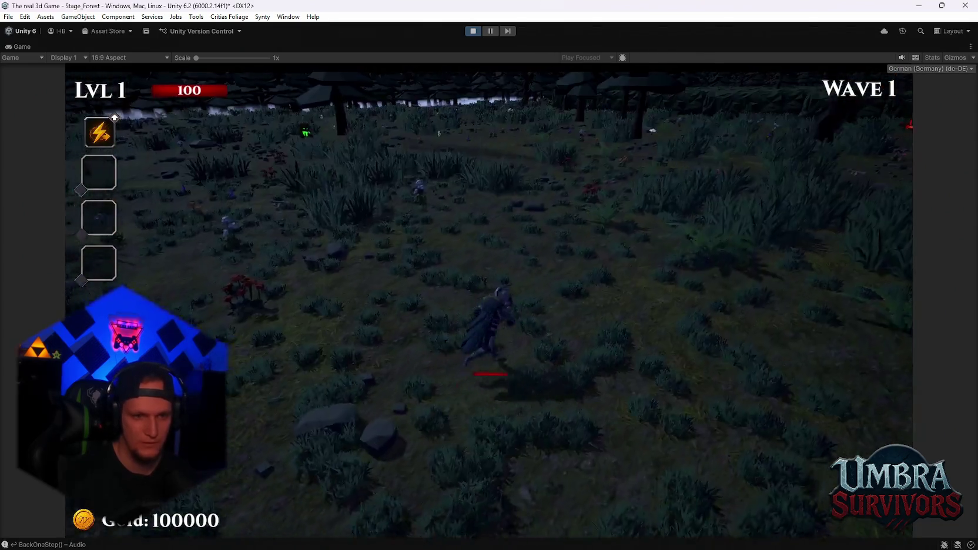
- Run the character through the forest, then pause and restore the full editor layout with Scene view
key("w")
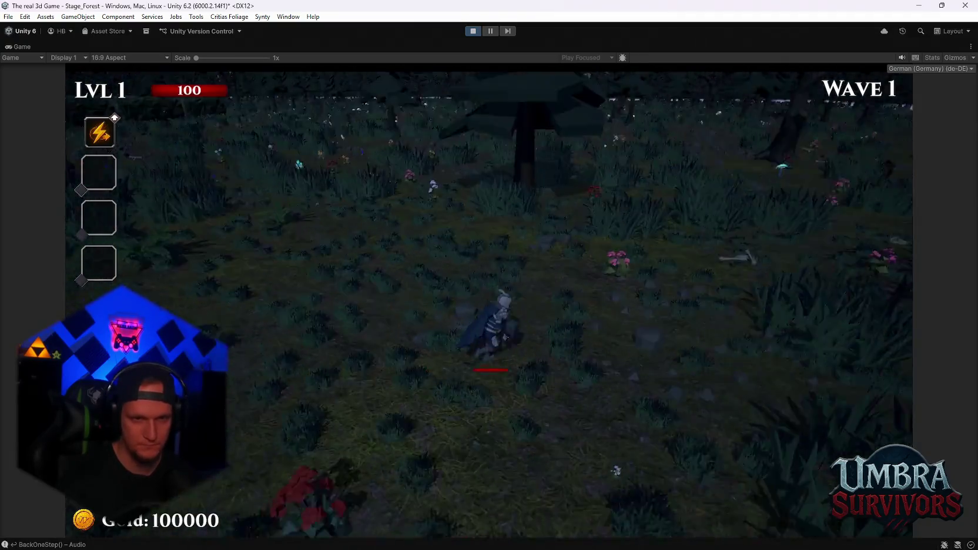
key("w")
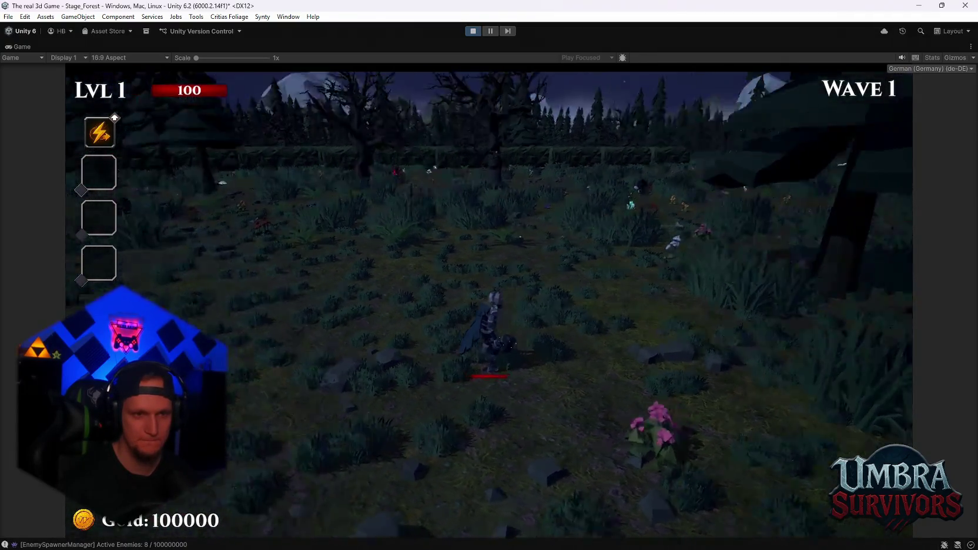
key("Escape")
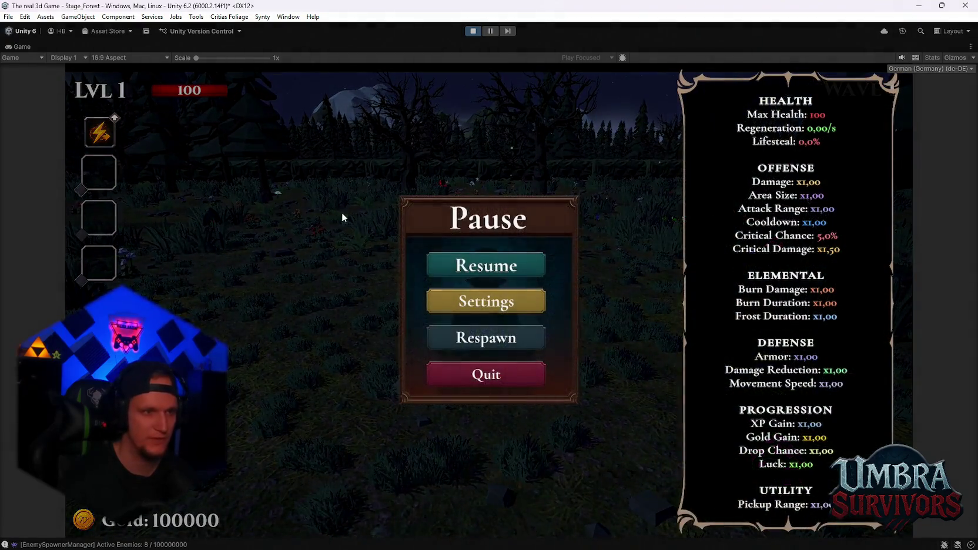
double_click(19, 47)
left_click(410, 47)
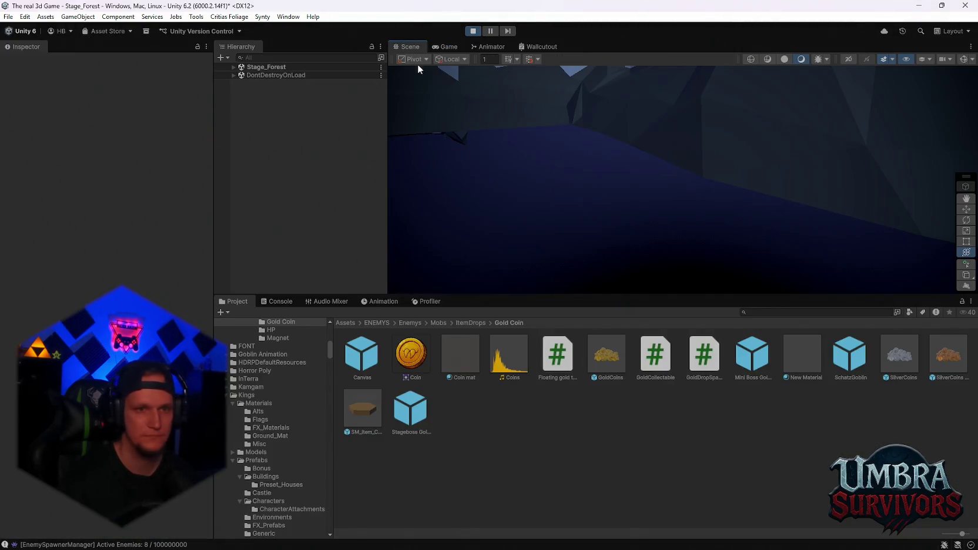
- Frame Stage_Forest's ObjectPooler, zoom out over the hedge maze, and show the Console log
left_click(233, 67)
double_click(266, 75)
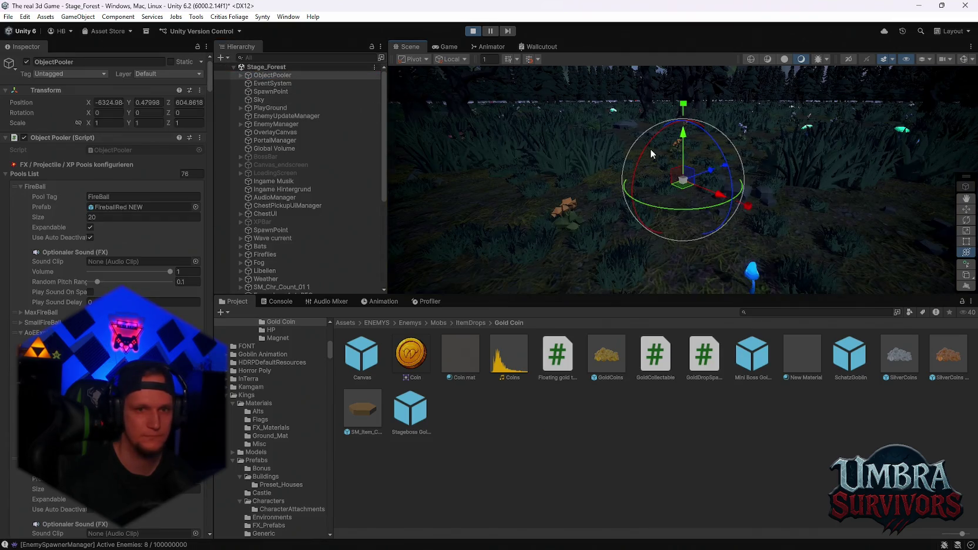
mouse_move(650, 149)
left_mouse_down()
mouse_move(703, 139)
mouse_move(745, 173)
mouse_move(718, 195)
mouse_move(756, 222)
mouse_move(625, 192)
mouse_move(702, 202)
mouse_move(686, 200)
mouse_move(651, 91)
mouse_move(658, 109)
mouse_move(638, 125)
left_mouse_up()
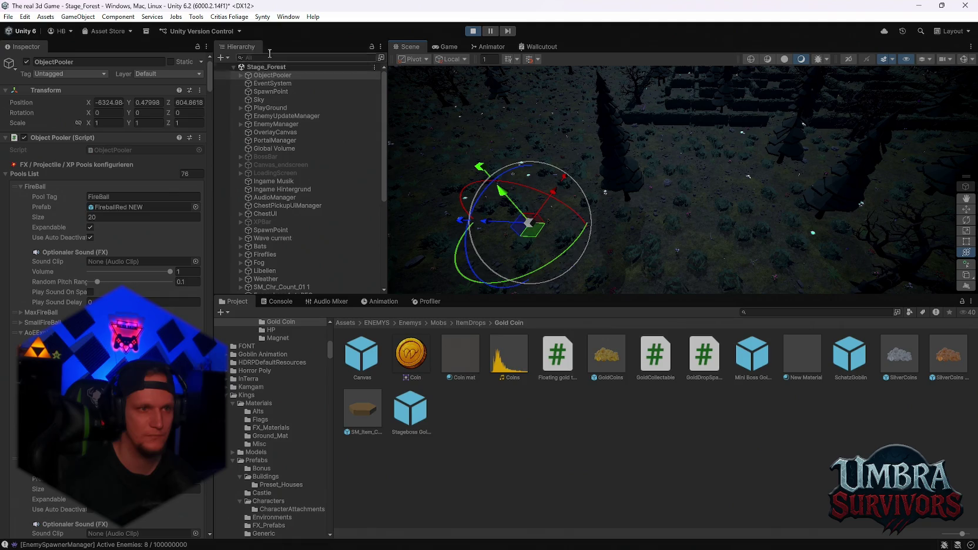
scroll(649, 151, "down", 5)
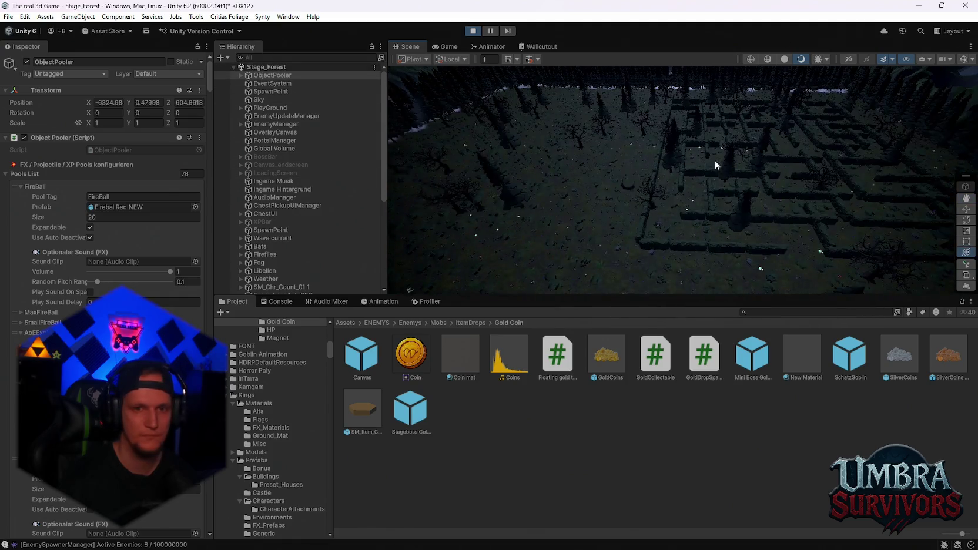
scroll(355, 186, "down", 3)
left_click_drag(267, 297, 267, 299)
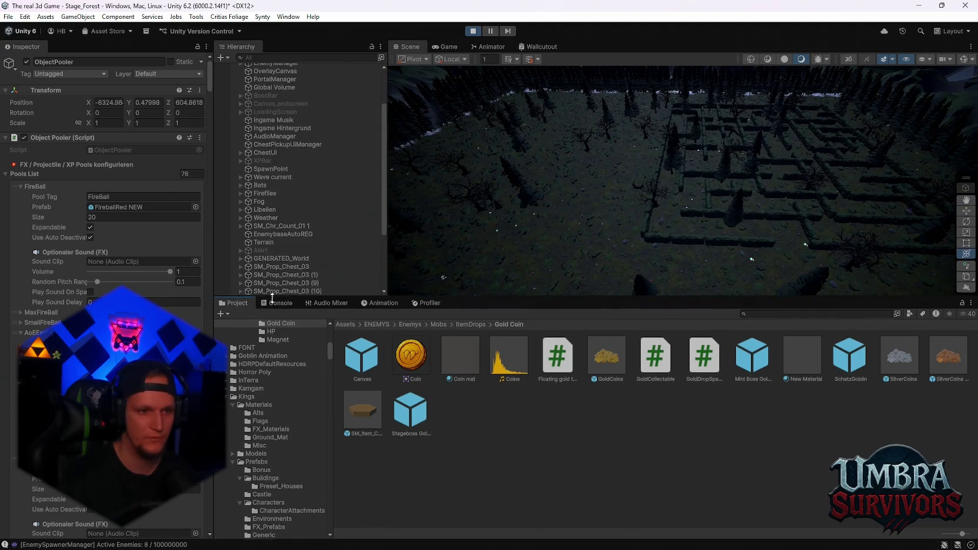
left_click(277, 303)
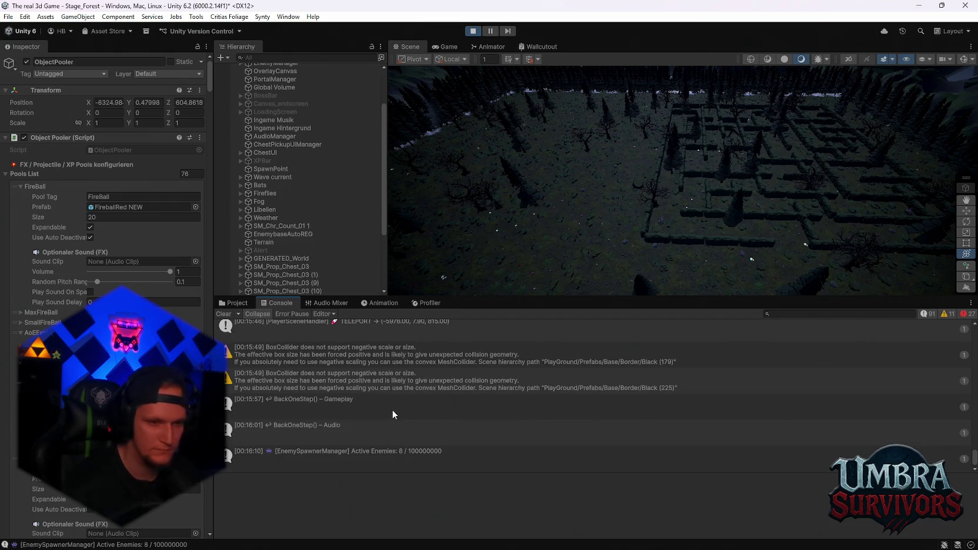
scroll(392, 409, "up", 2)
scroll(394, 407, "up", 3)
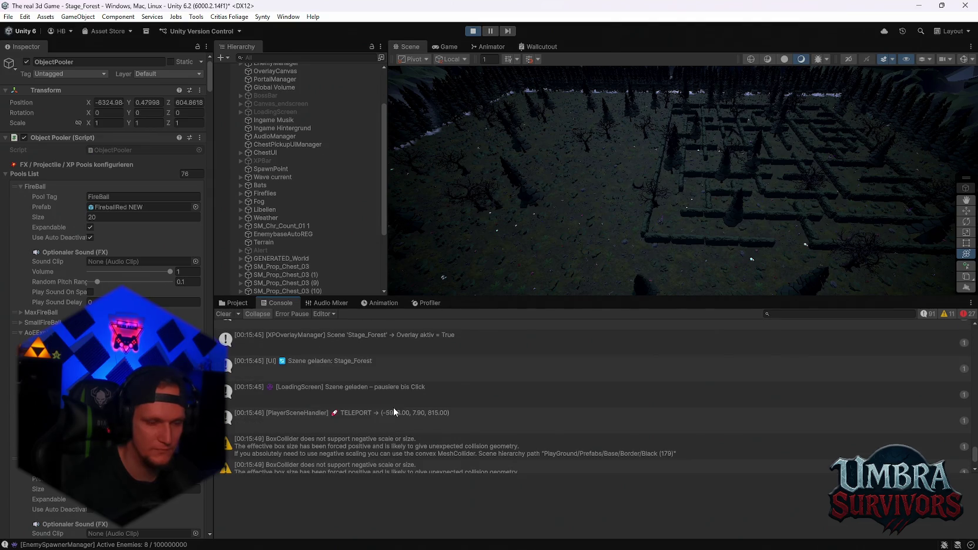
scroll(394, 407, "up", 5)
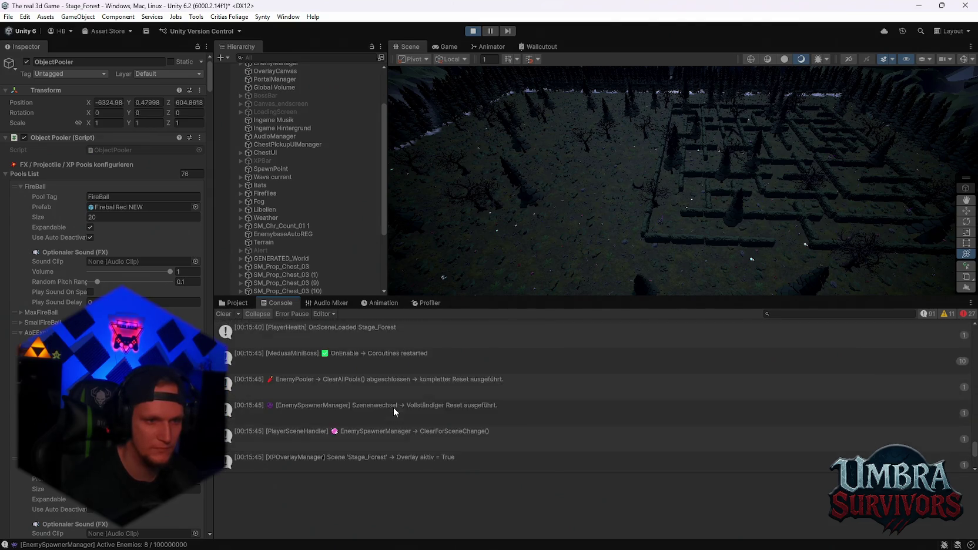
scroll(394, 407, "up", 5)
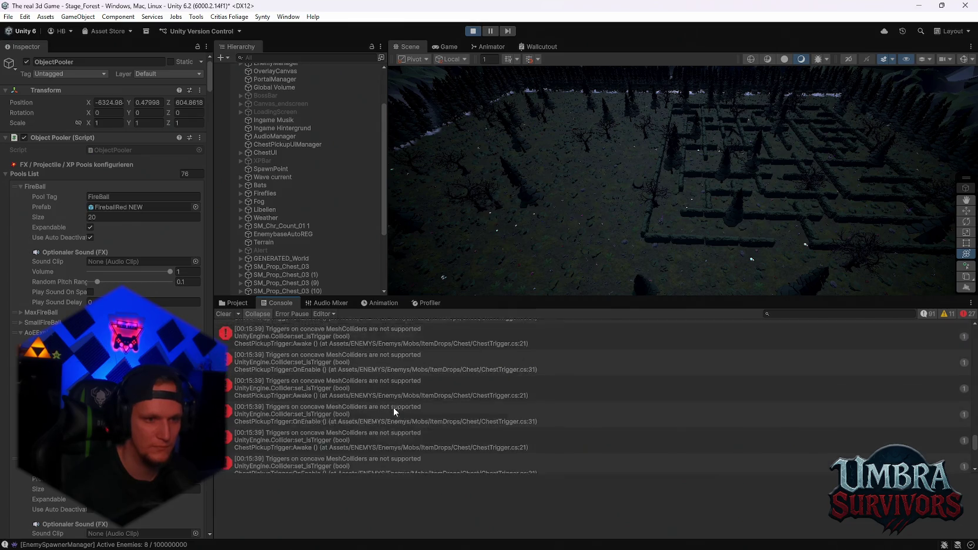
scroll(394, 407, "down", 15)
scroll(393, 411, "down", 3)
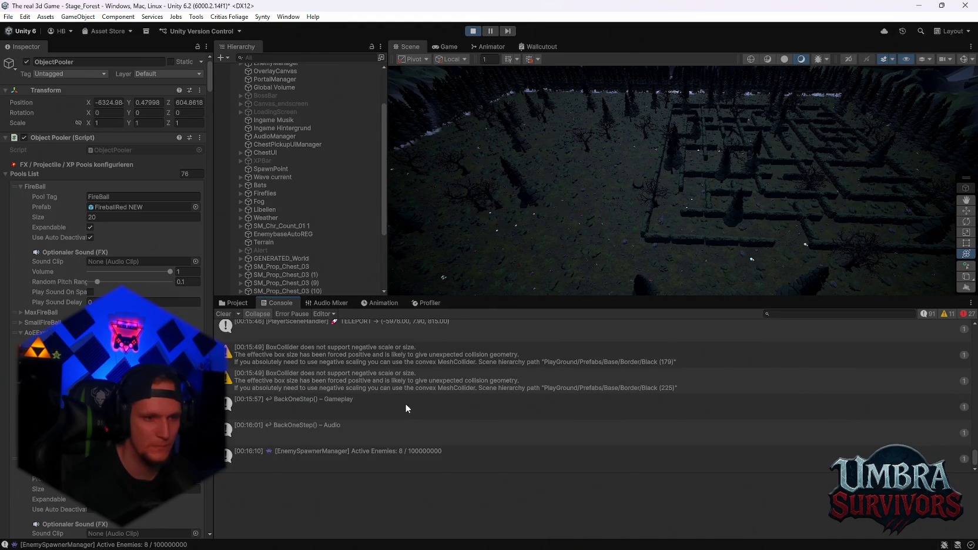
left_click(349, 408)
left_click(355, 426)
scroll(390, 414, "up", 1)
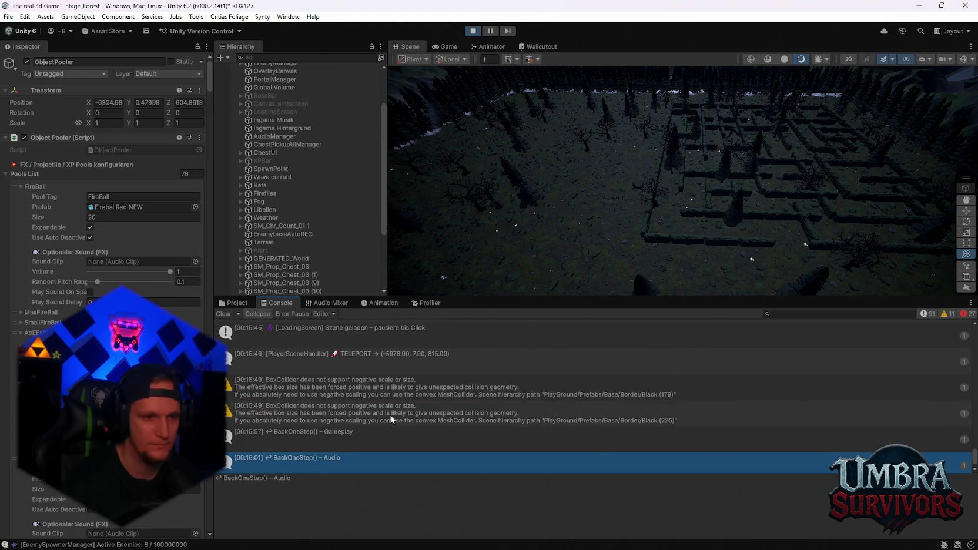
scroll(390, 414, "up", 1)
left_click(400, 395)
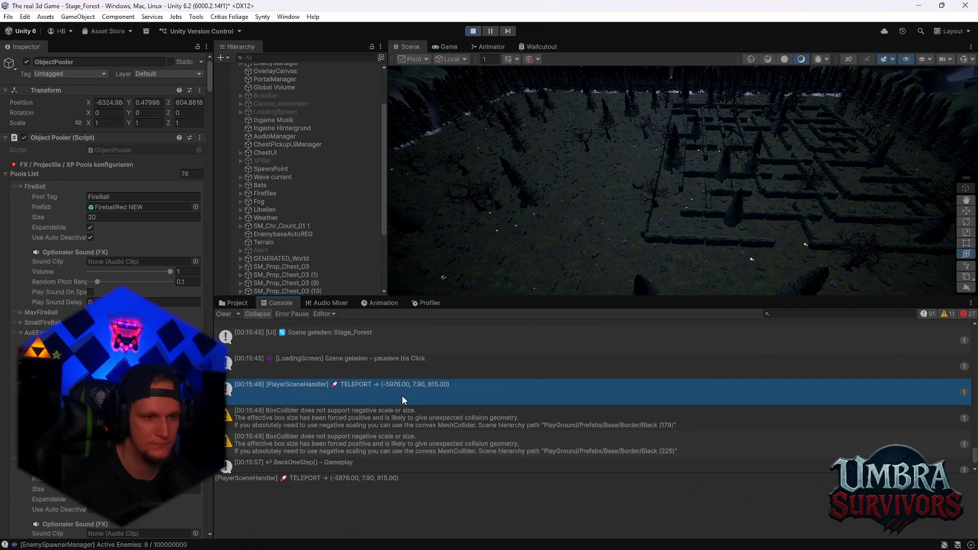
scroll(402, 400, "up", 1)
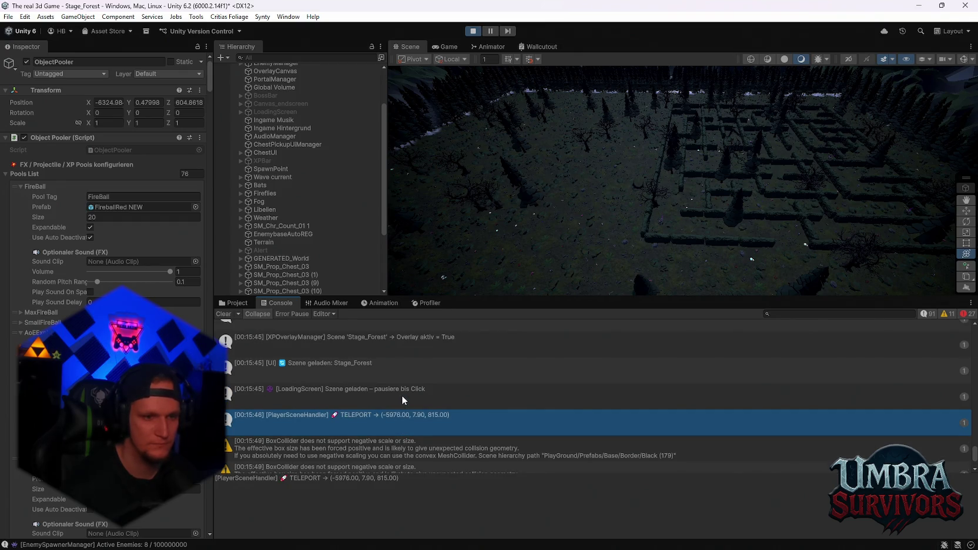
scroll(402, 397, "down", 3)
scroll(372, 414, "up", 3)
left_click(349, 405)
scroll(377, 423, "up", 1)
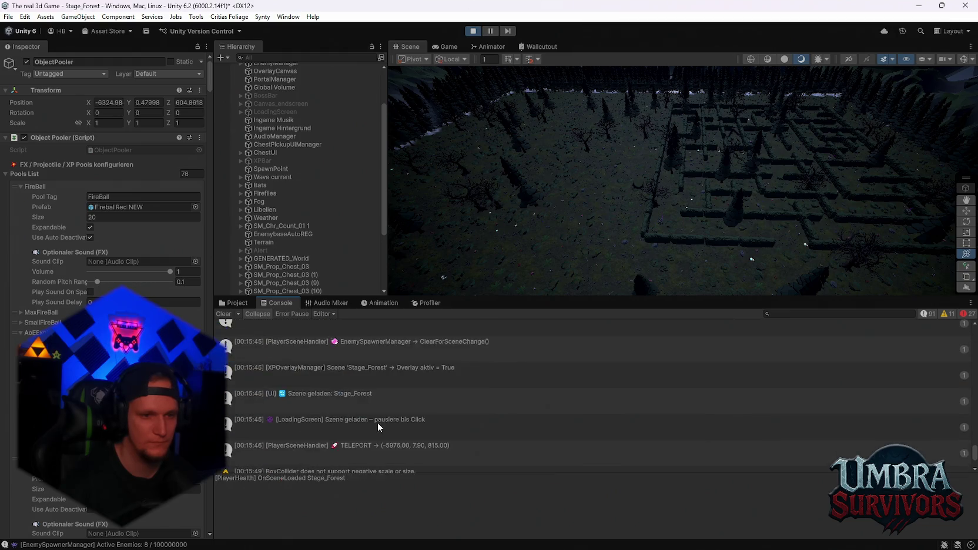
scroll(377, 423, "down", 3)
key("ctrl+a")
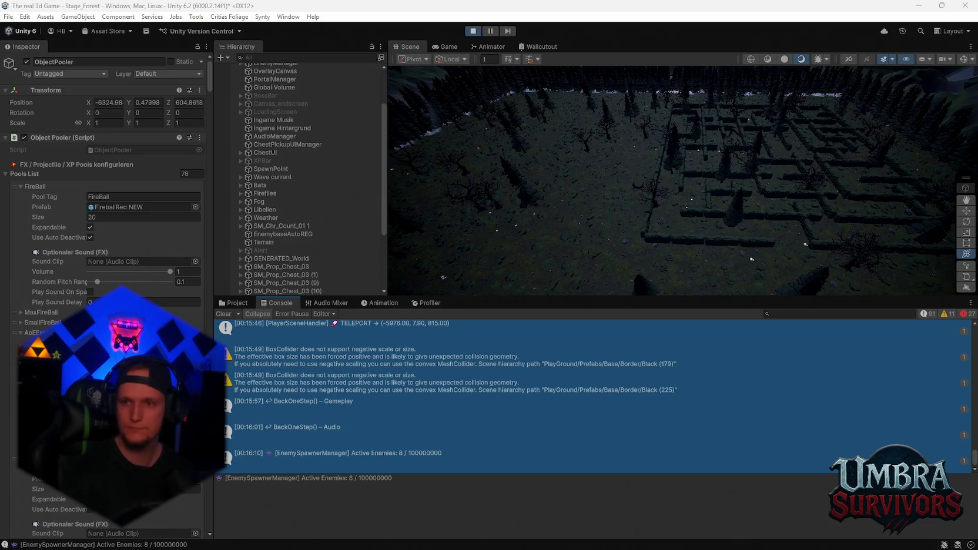
scroll(300, 217, "up", 3)
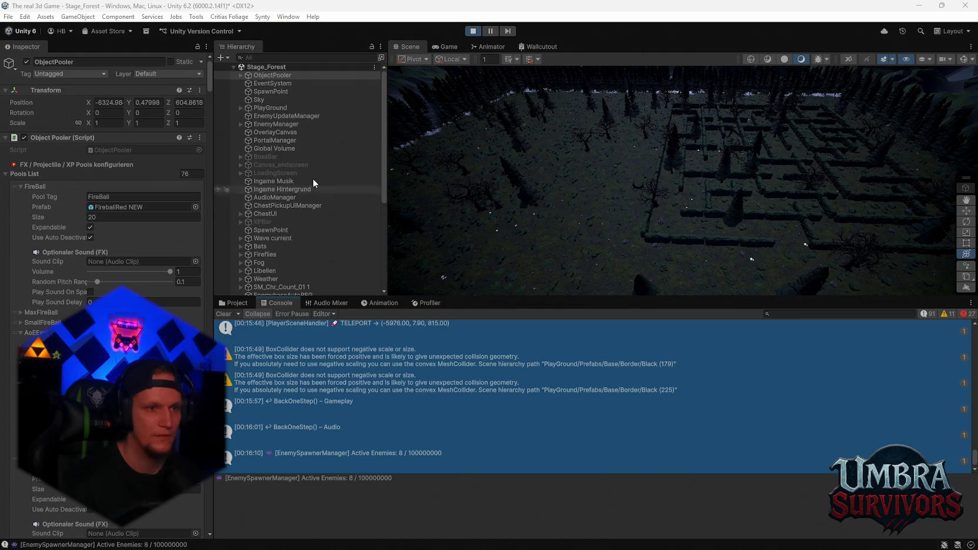
- Select WorldGen under PlayGround and open its Map Generator script via Edit Script, then return to Project assets
left_click(240, 109)
left_click(274, 117)
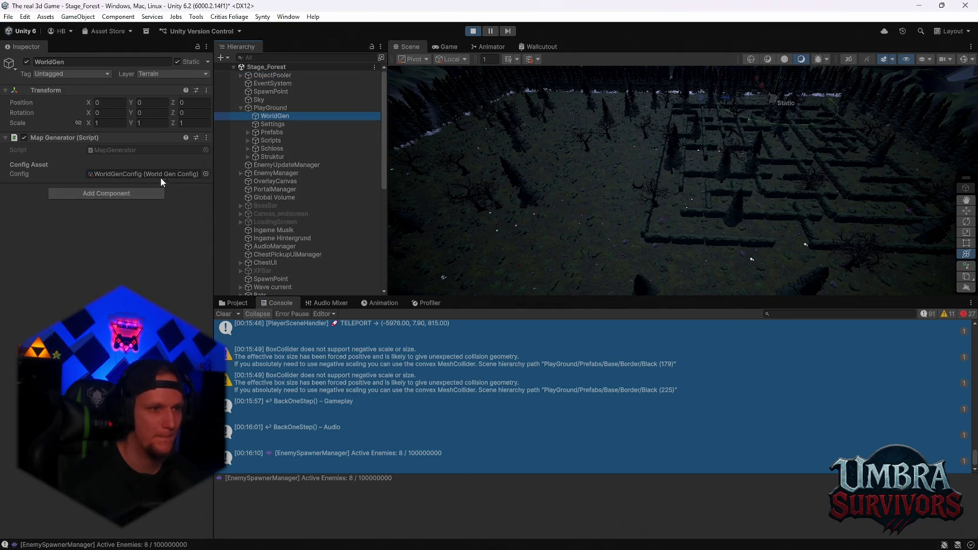
left_click(208, 140)
left_click(236, 261)
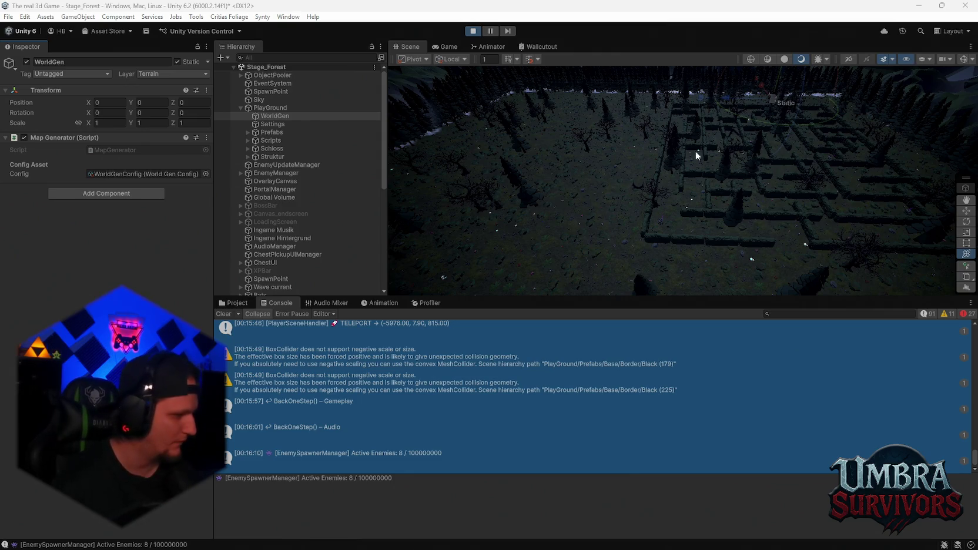
left_click(235, 303)
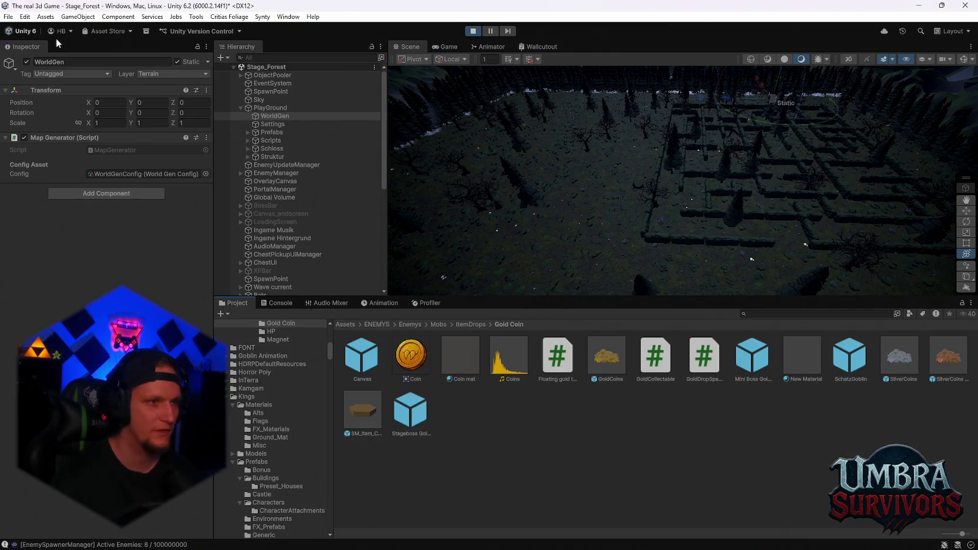
- Load Stage_Hub from File > Open Recent Scene in place of Stage_Forest
left_click(7, 17)
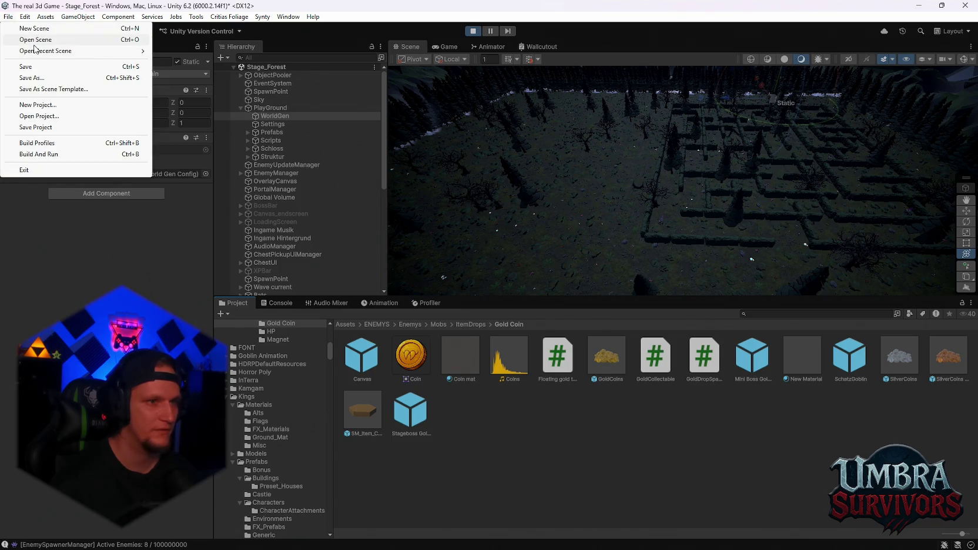
mouse_move(111, 51)
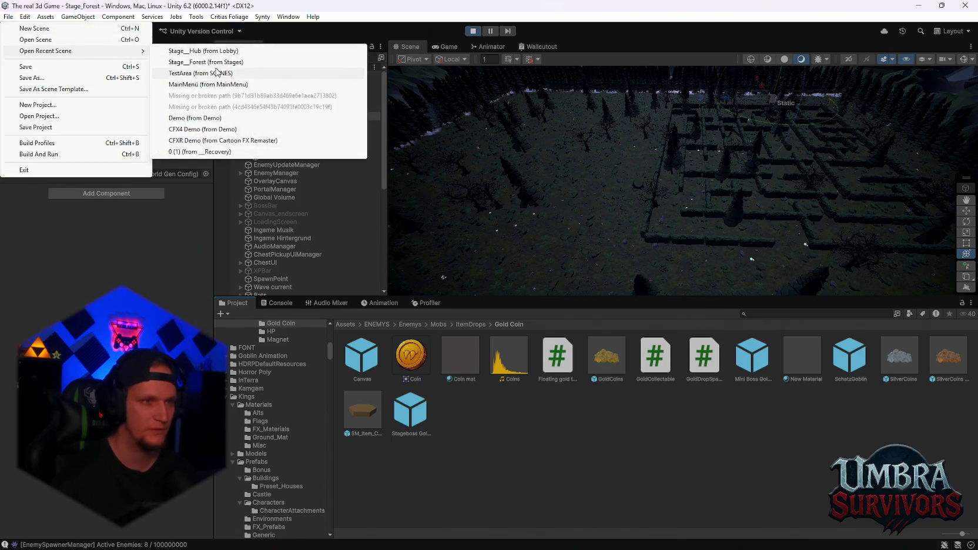
left_click(203, 50)
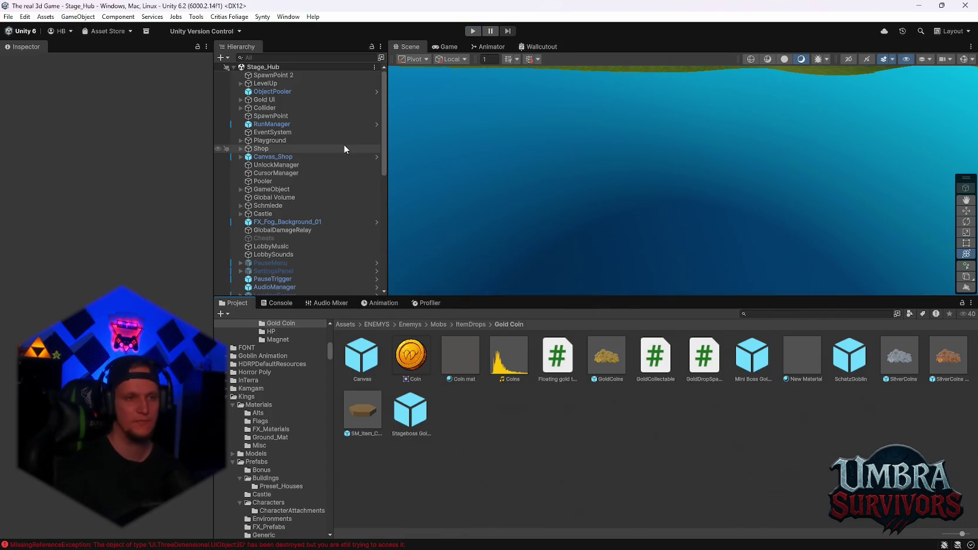
- Frame SpawnPoint 2, then search the Project for 'pipe' and select Beautiful_PipelineAsset
double_click(269, 75)
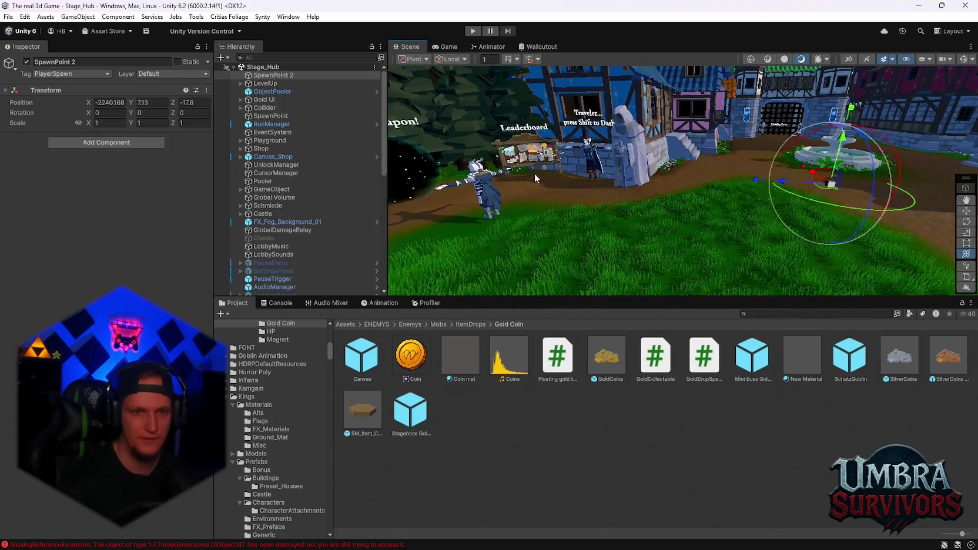
scroll(607, 166, "up", 5)
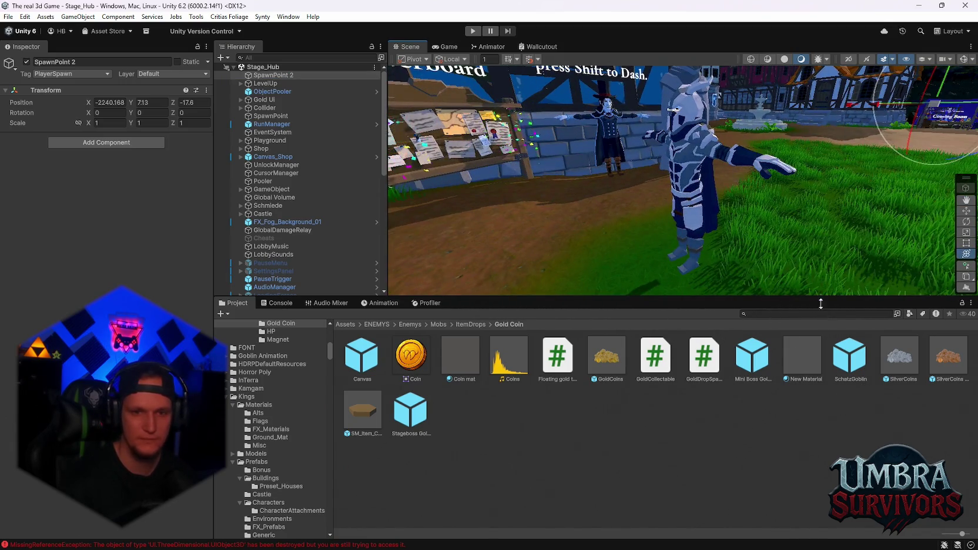
left_click(813, 313)
type("render")
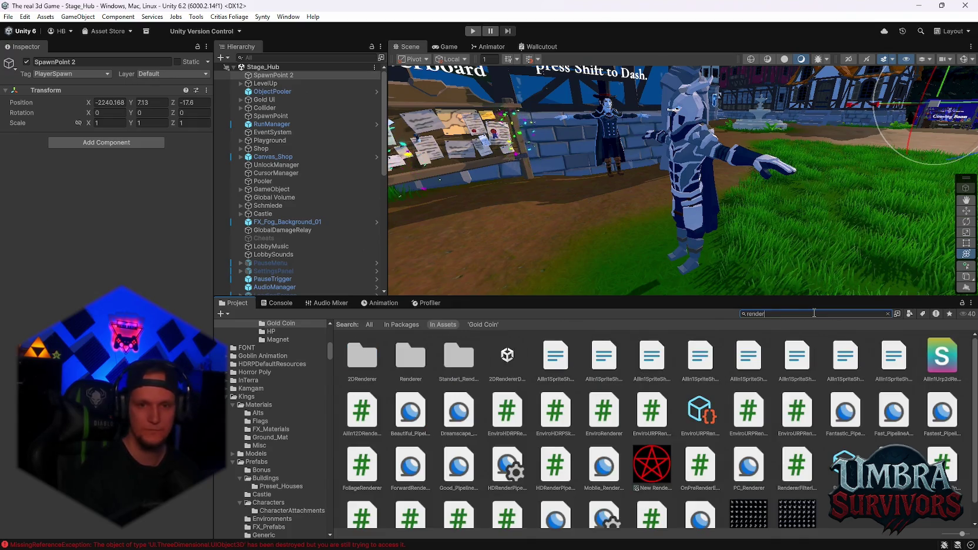
type("p")
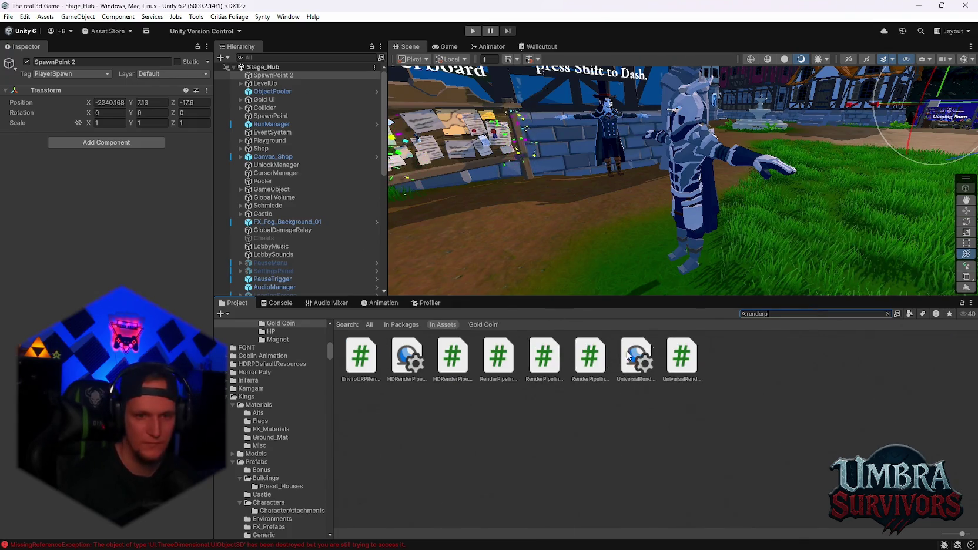
key("ctrl+a")
type("p")
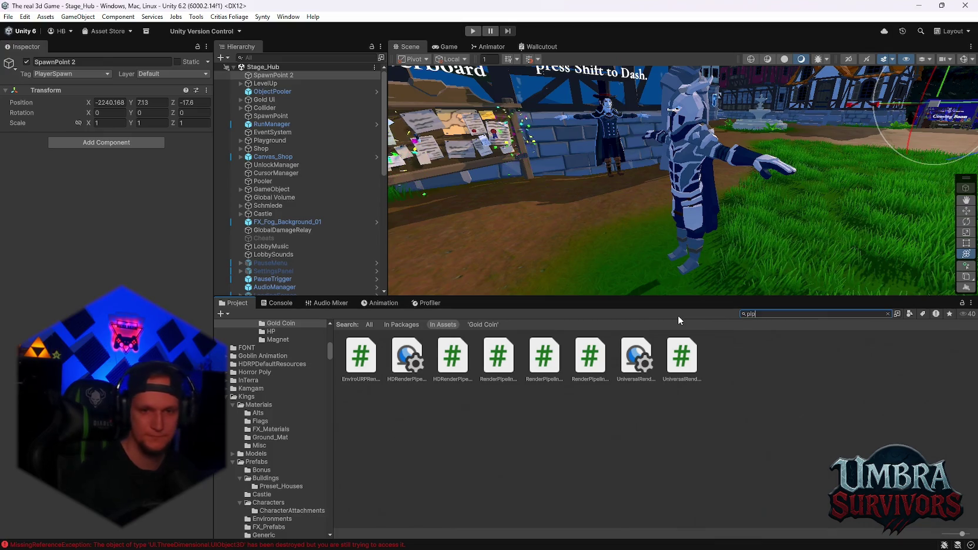
type("ipe")
left_click(410, 357)
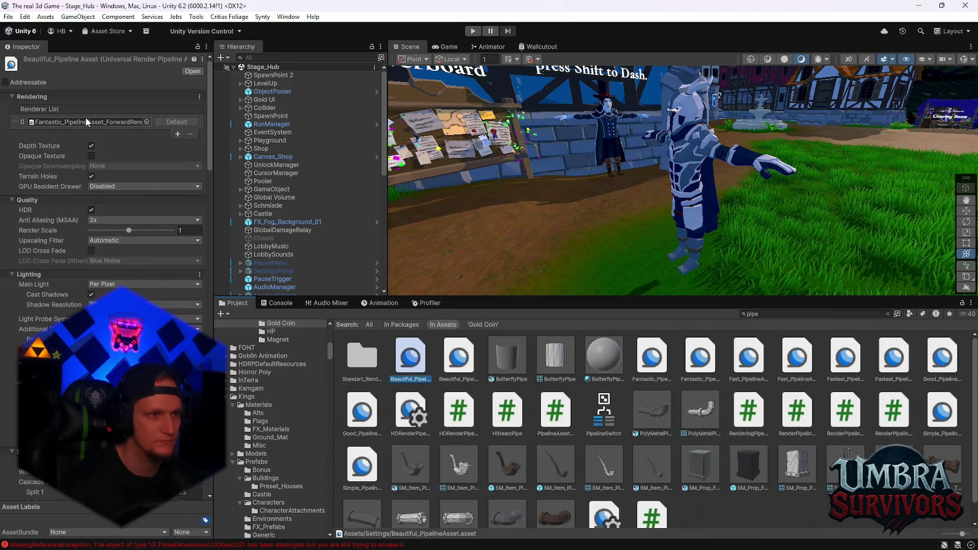
- Open the Fantastic ForwardRenderer from the Renderer List and inspect its PostProcessData asset
left_click(86, 122)
double_click(85, 121)
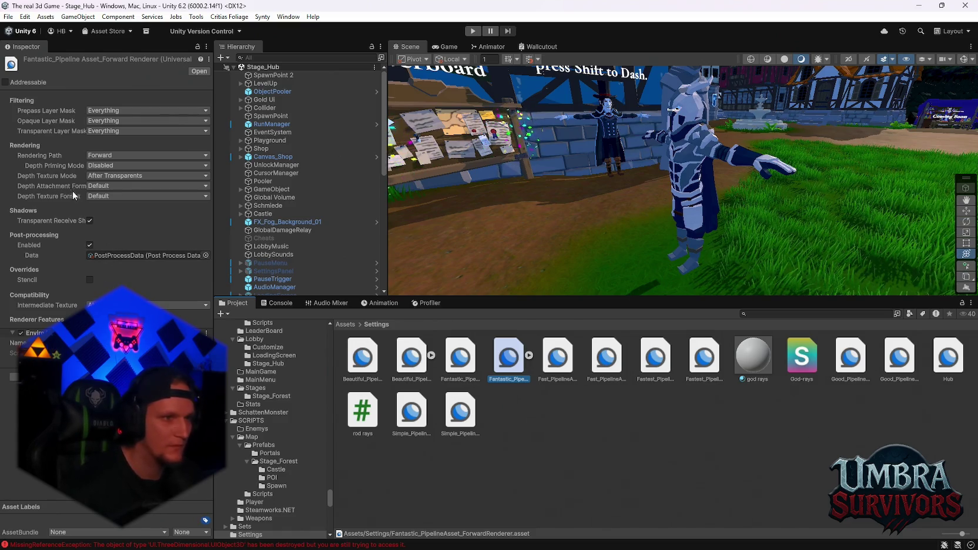
mouse_move(29, 168)
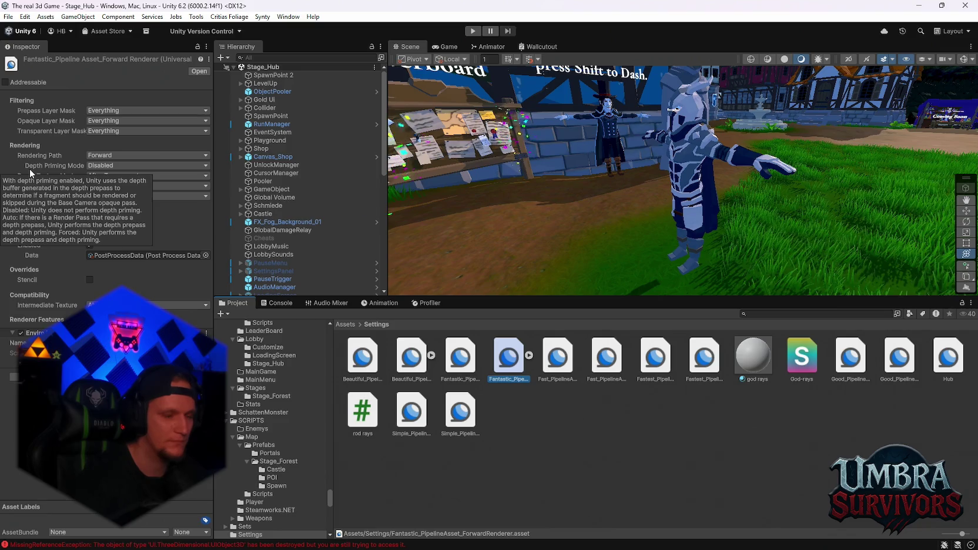
left_click(135, 252)
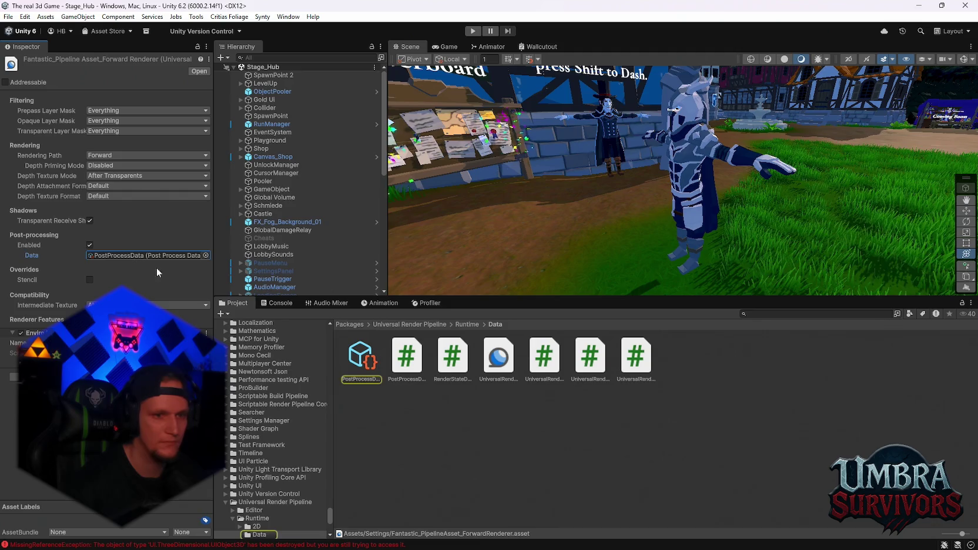
left_click(359, 359)
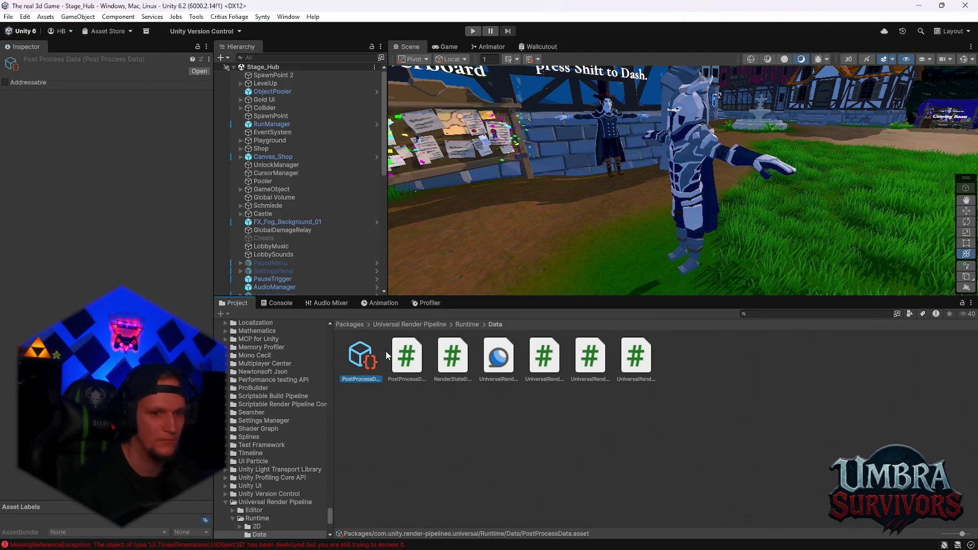
key("ctrl+z")
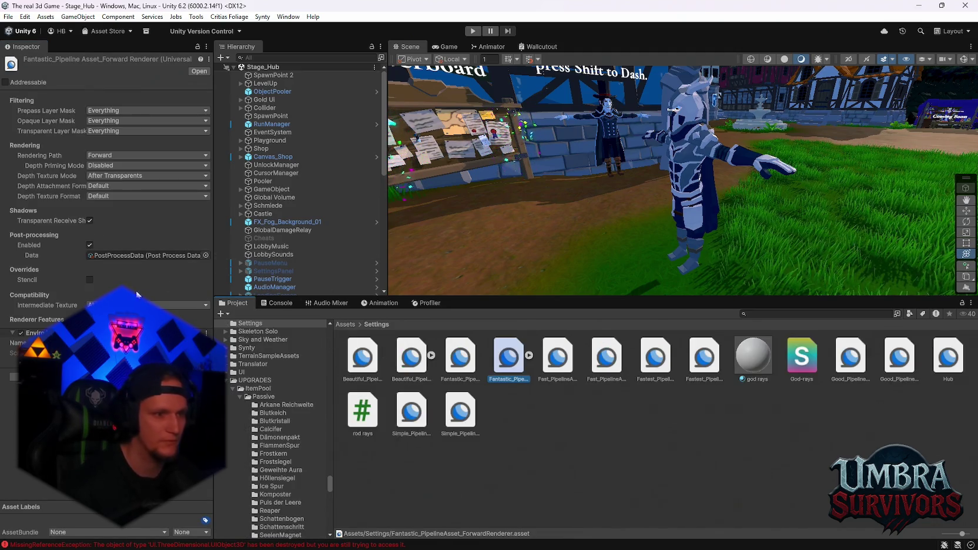
- Keep the forward renderer's Depth Priming Mode set to Disabled
left_click(99, 167)
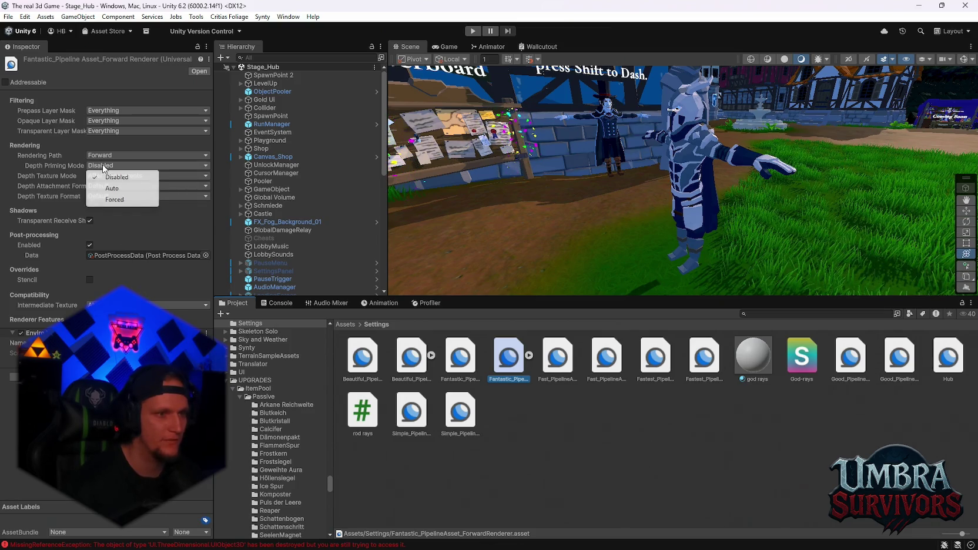
left_click(109, 174)
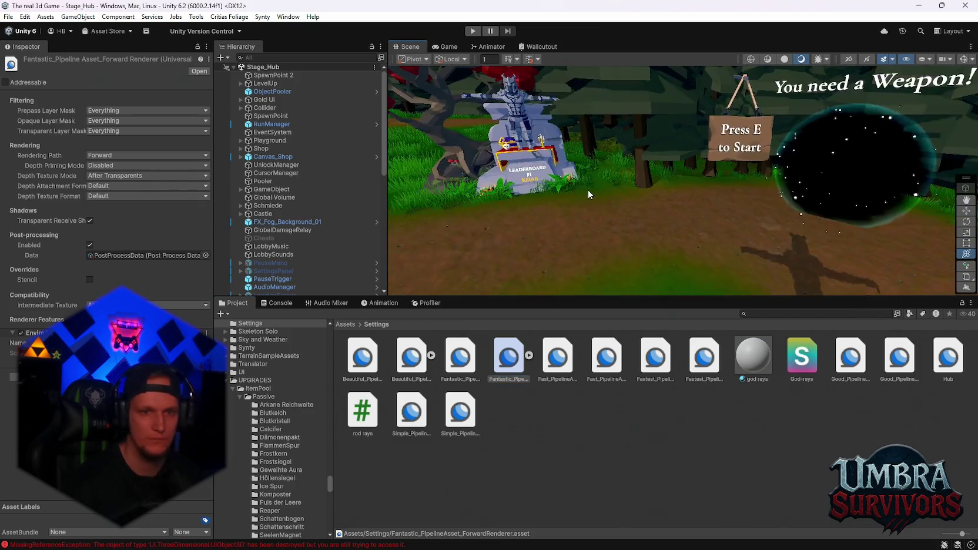
scroll(296, 224, "down", 10)
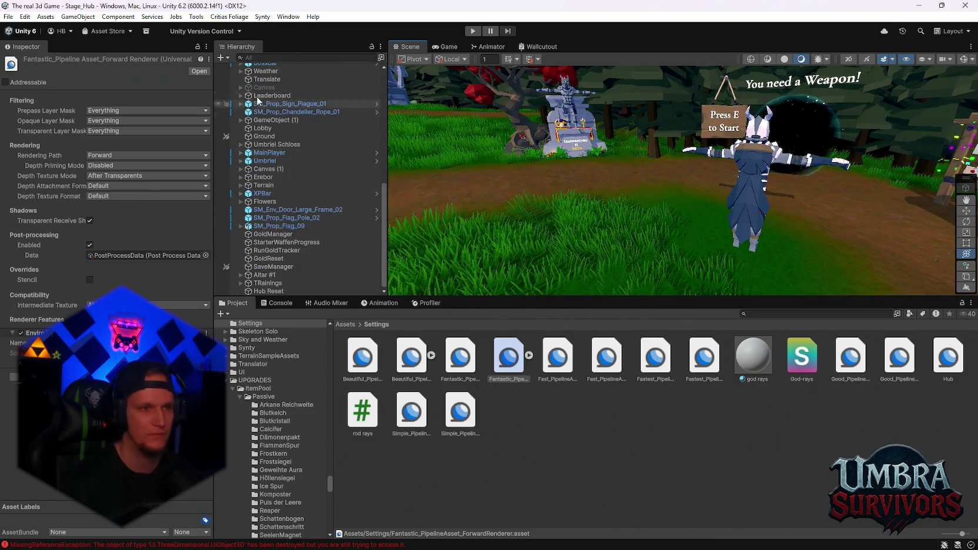
left_click(222, 58)
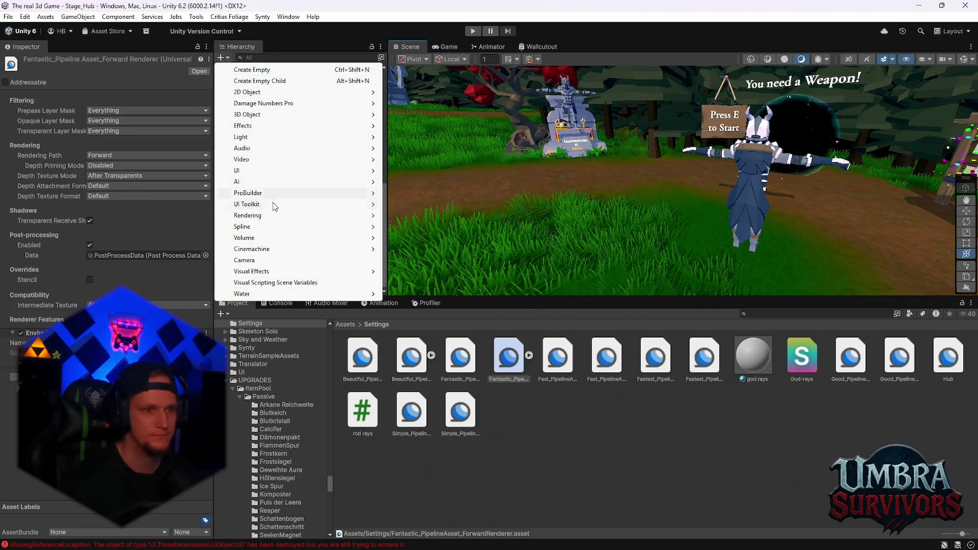
- Create a Plane via 3D Object > Plane and assign the god rays material to its Element 0
mouse_move(258, 114)
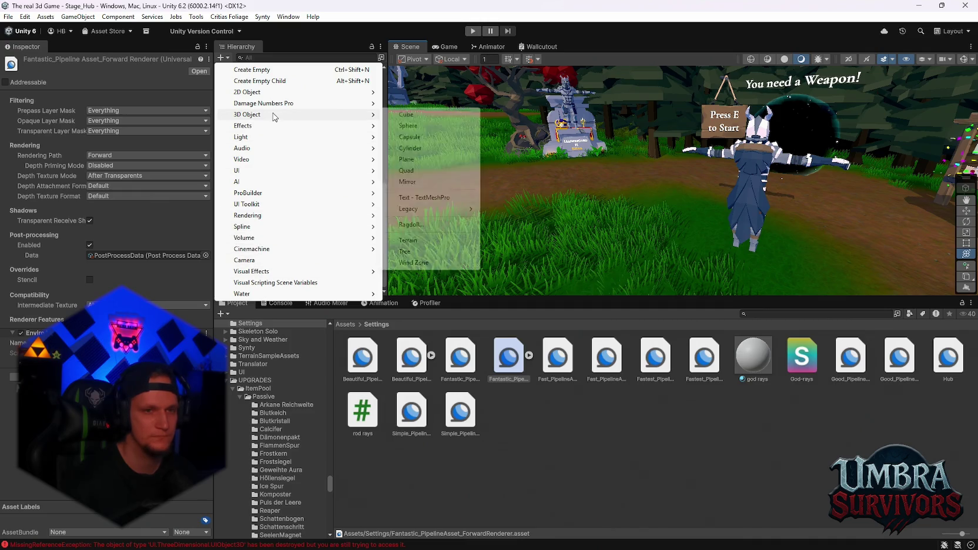
left_click(417, 159)
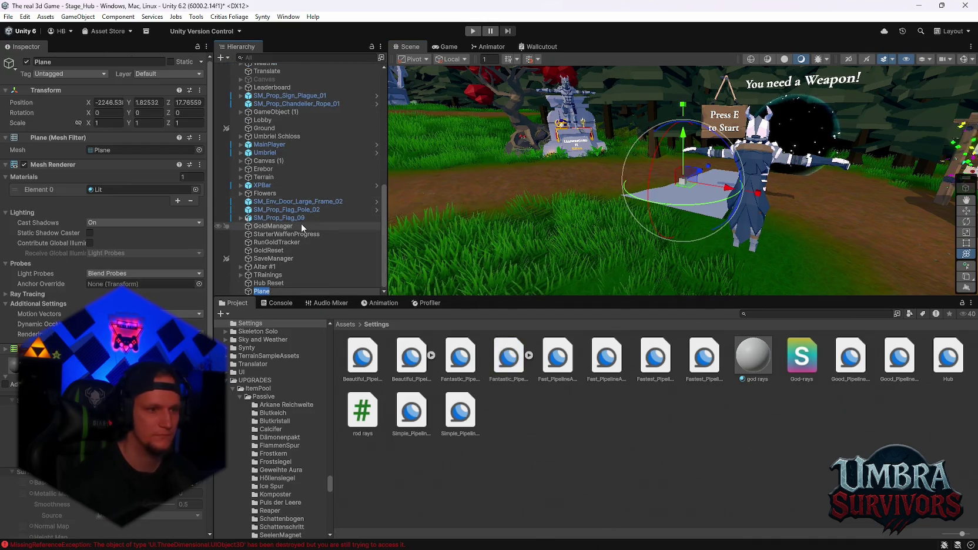
key("Return")
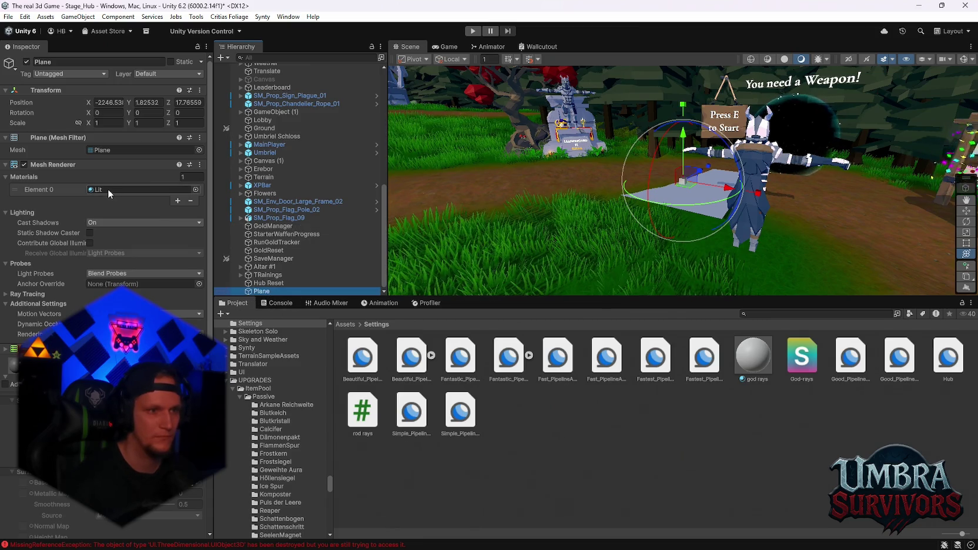
left_click_drag(753, 356, 117, 190)
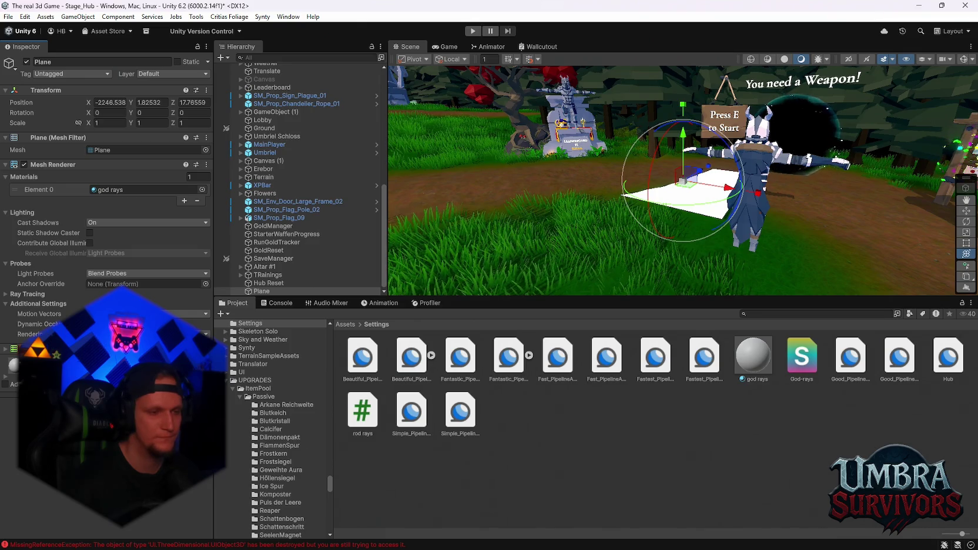
left_click(117, 376)
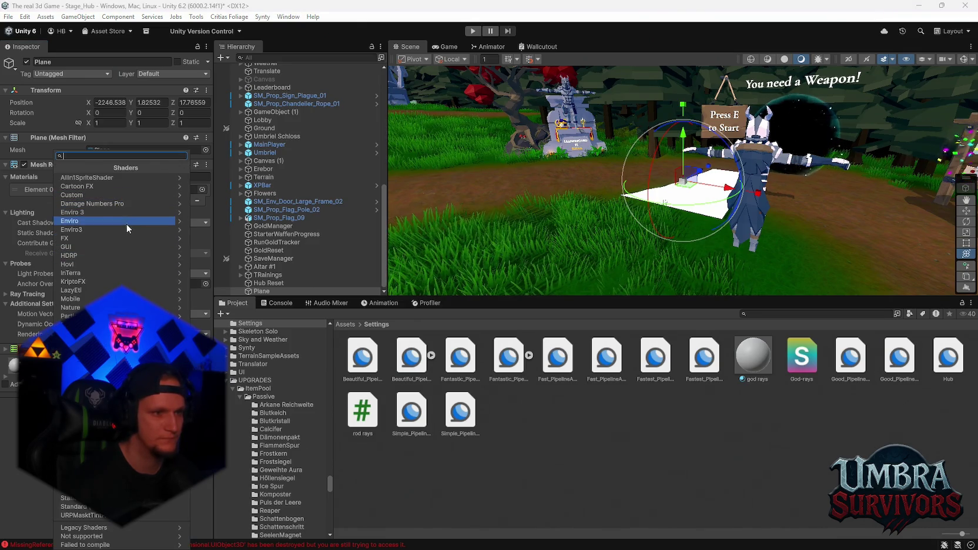
- Switch the god rays material to SM_voidShader and change its Surface Type to enable blending
type("sm_")
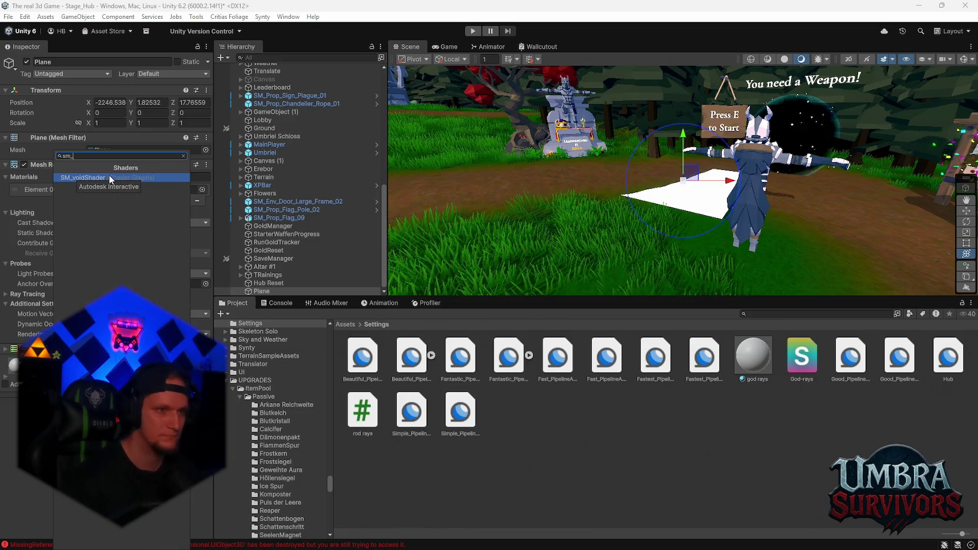
left_click(108, 175)
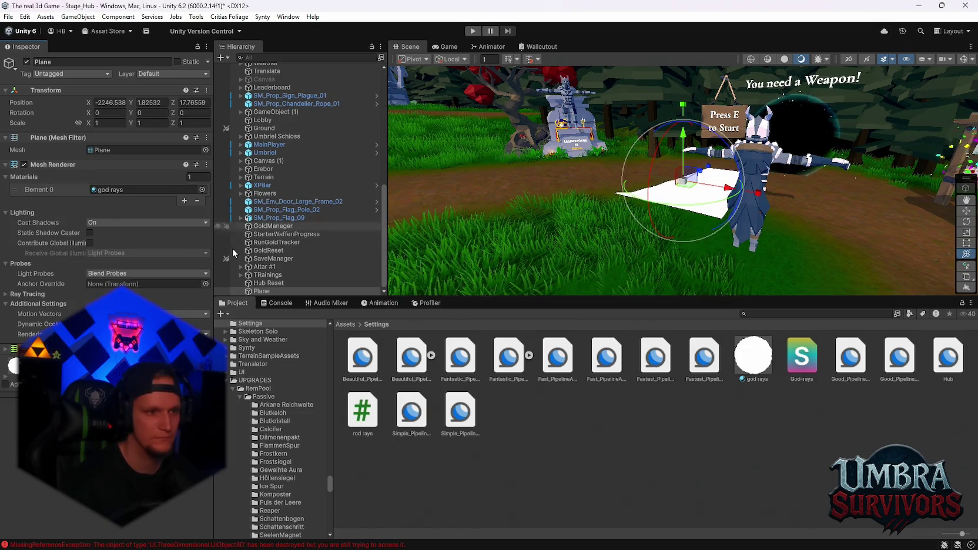
scroll(6, 385, "down", 1)
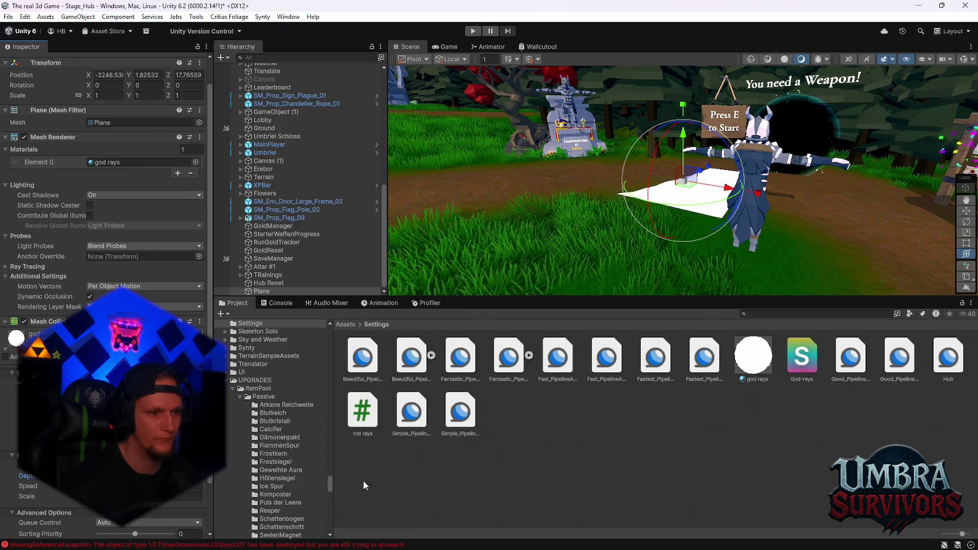
scroll(6, 385, "down", 3)
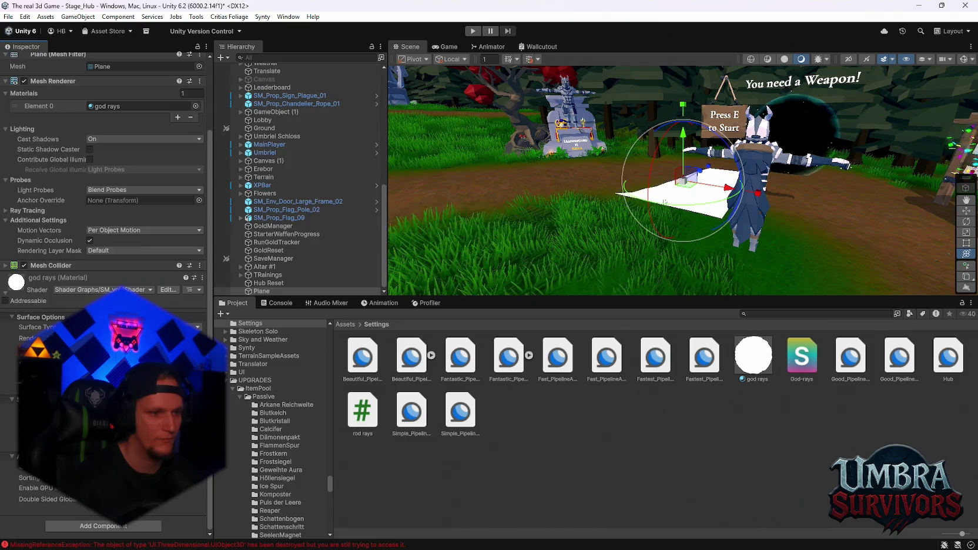
left_click_drag(446, 249, 617, 256)
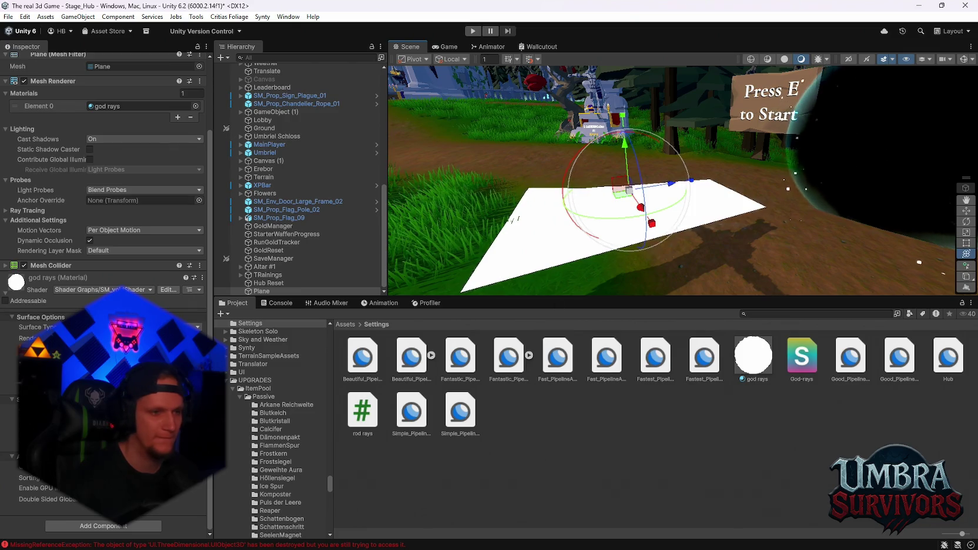
left_click(147, 347)
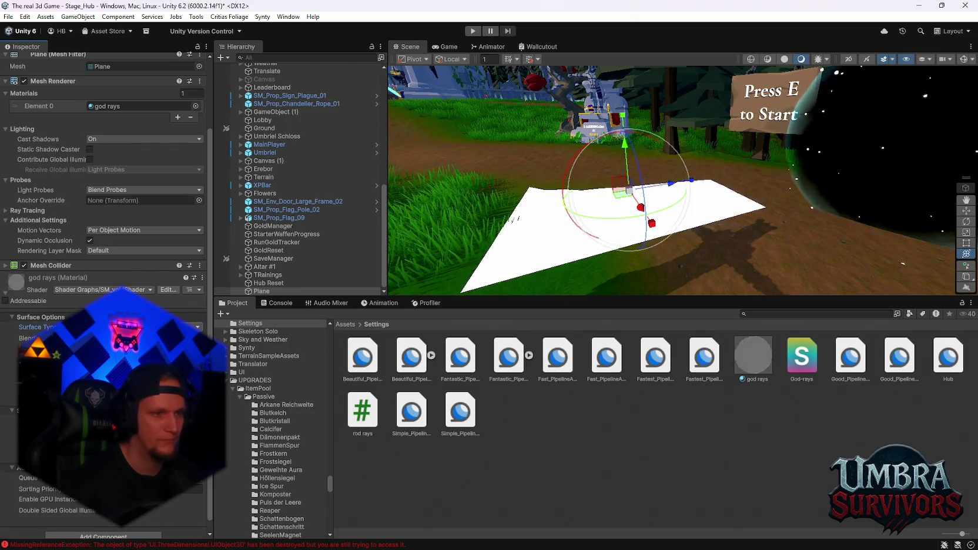
left_click_drag(673, 247, 705, 240)
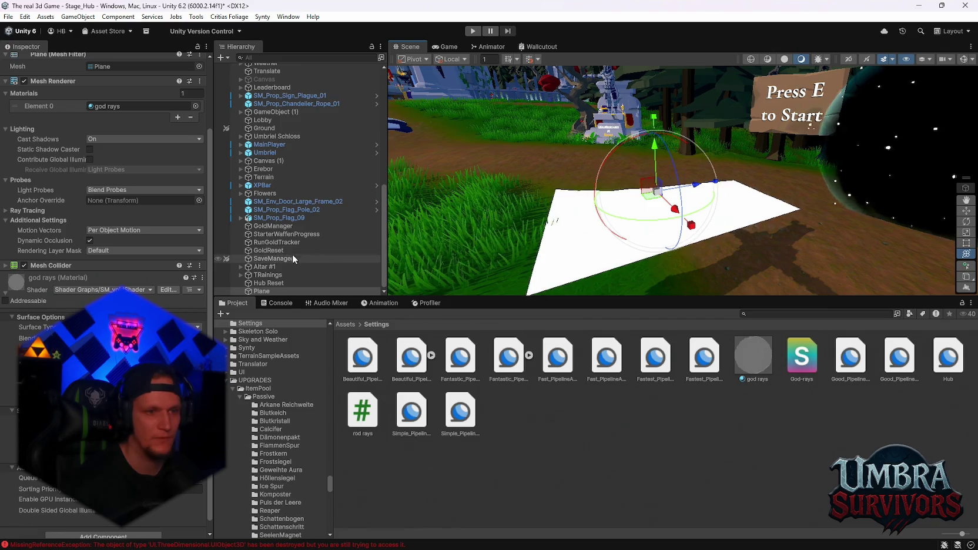
left_click(362, 357)
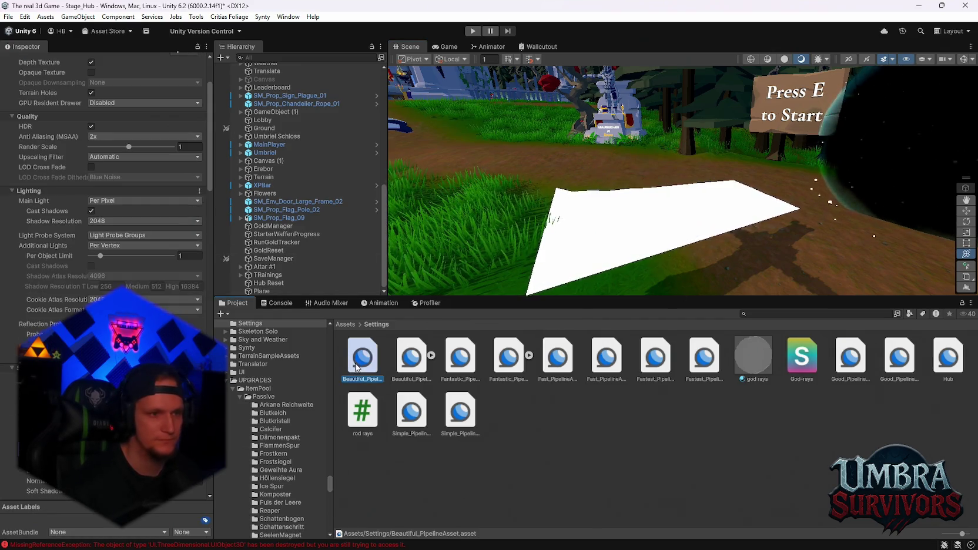
- On Fantastic_PipelineAsset_ForwardRenderer, try Depth Priming Mode Auto, then set it back to Disabled
left_click(509, 356)
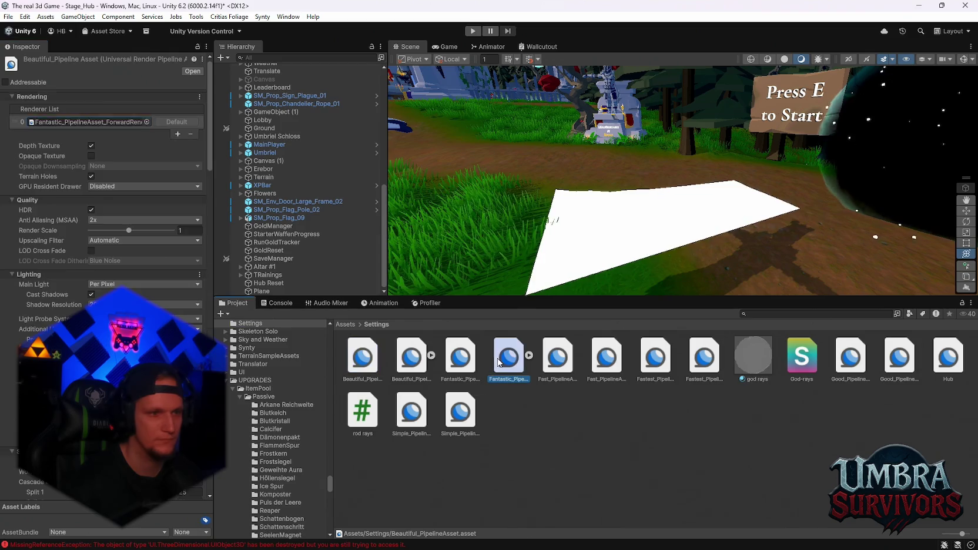
left_click(102, 167)
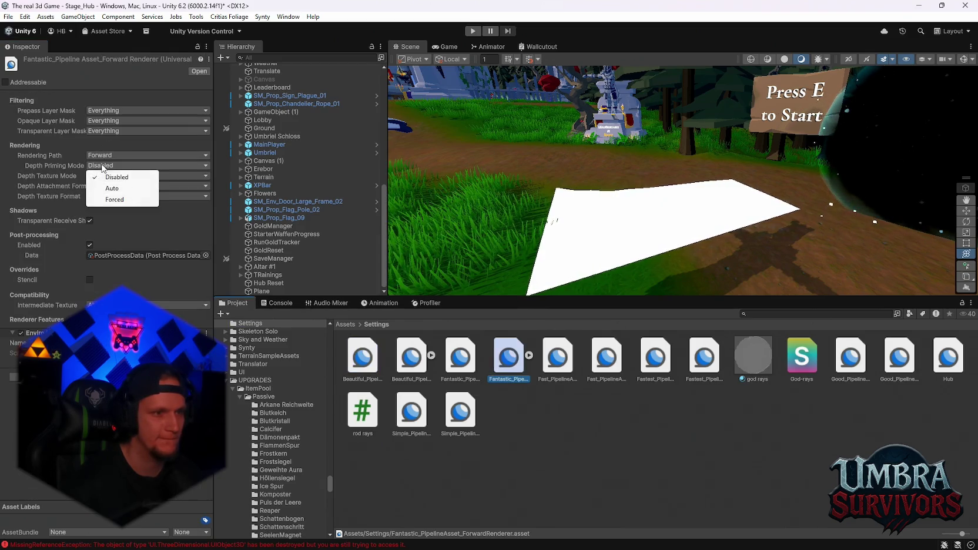
left_click(110, 189)
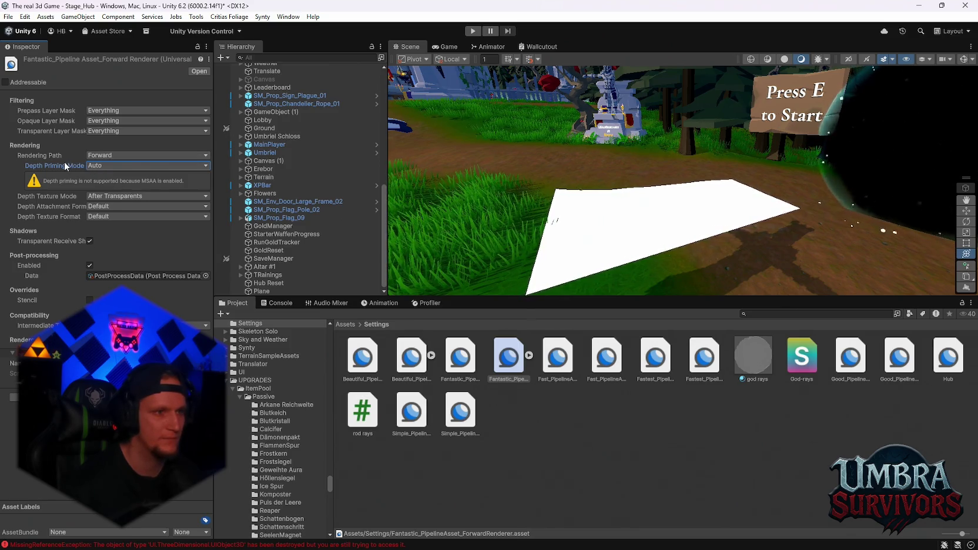
mouse_move(66, 166)
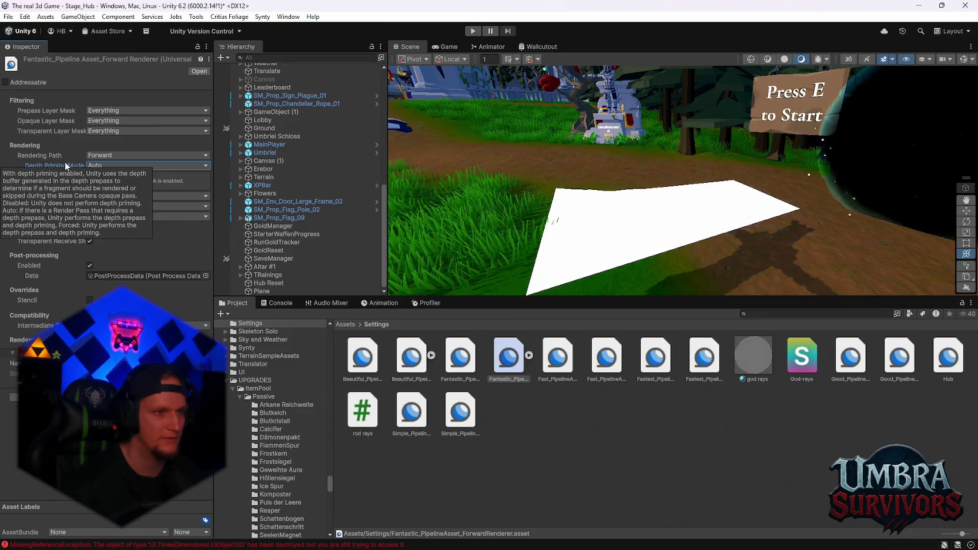
left_click(106, 167)
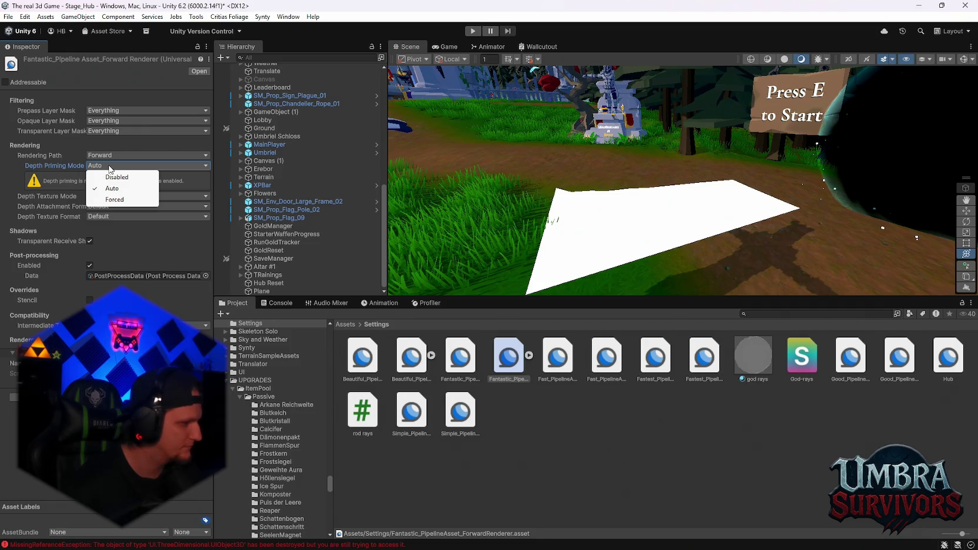
left_click(115, 177)
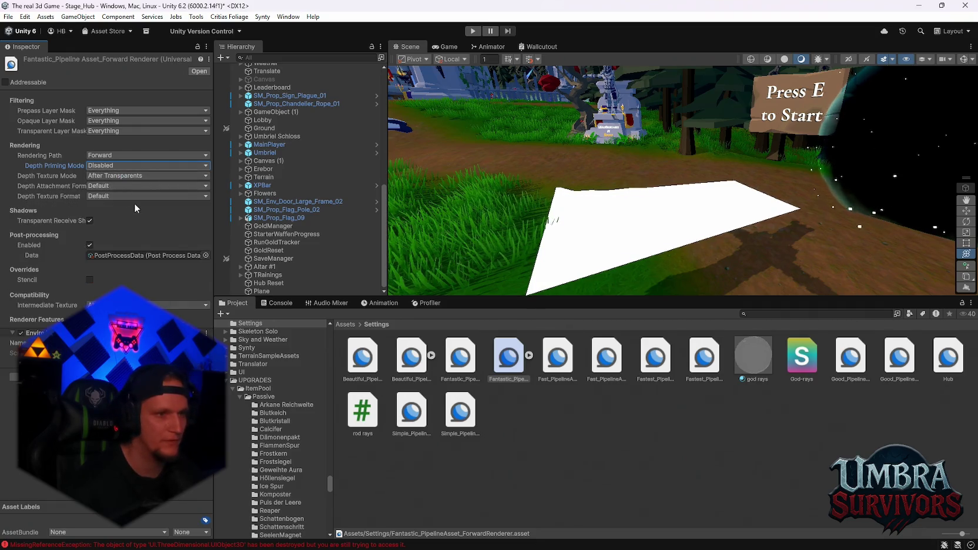
- Keep Depth Texture Mode at After Transparents and Format at Default, then review Rendering Path options
left_click(105, 176)
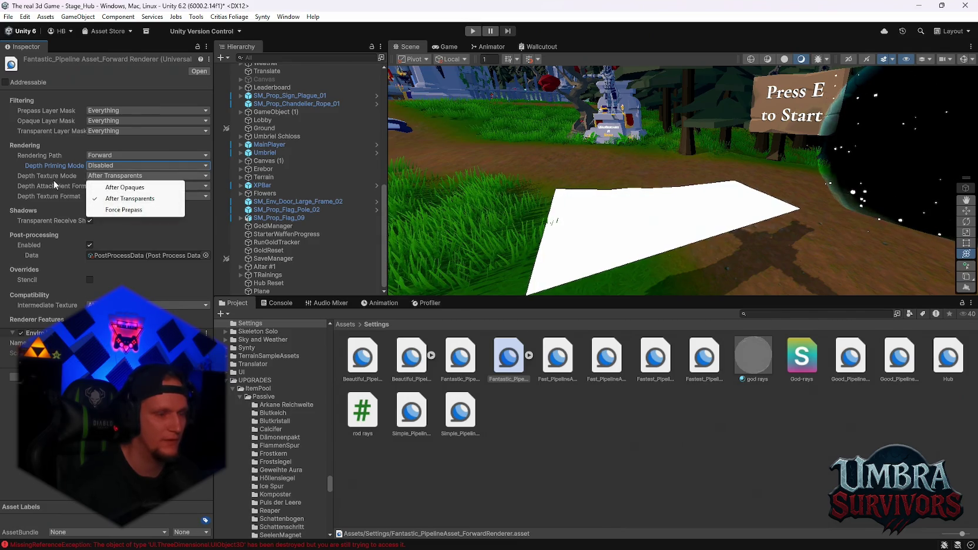
left_click(130, 235)
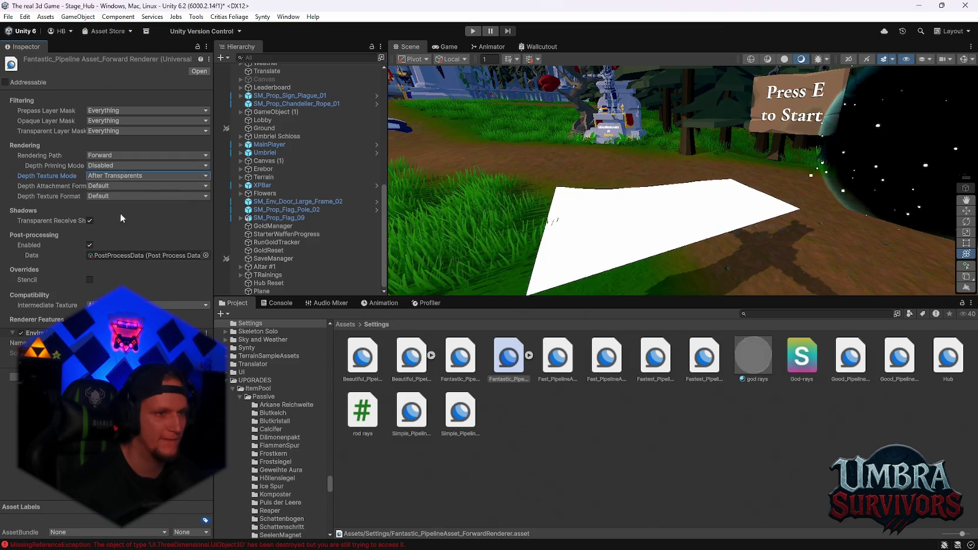
left_click(97, 194)
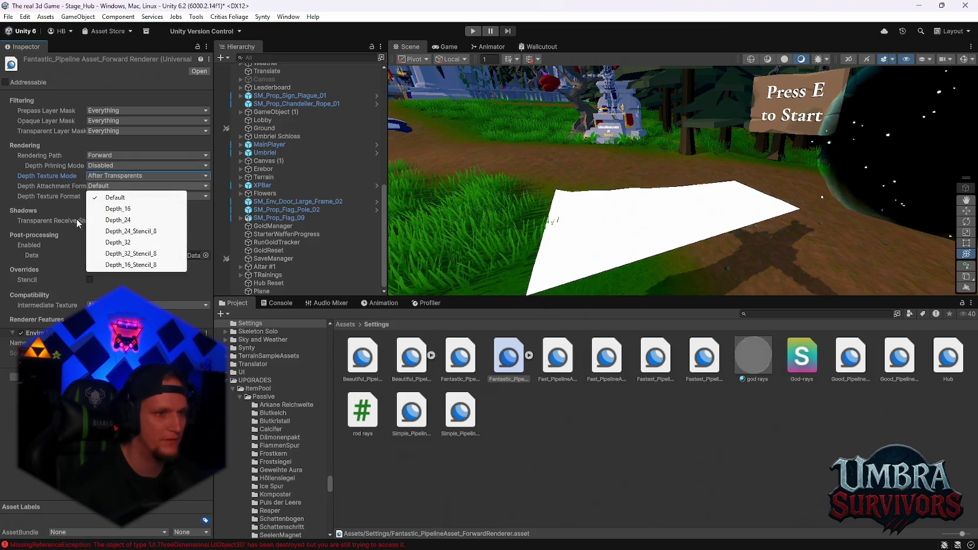
left_click(55, 210)
left_click(99, 200)
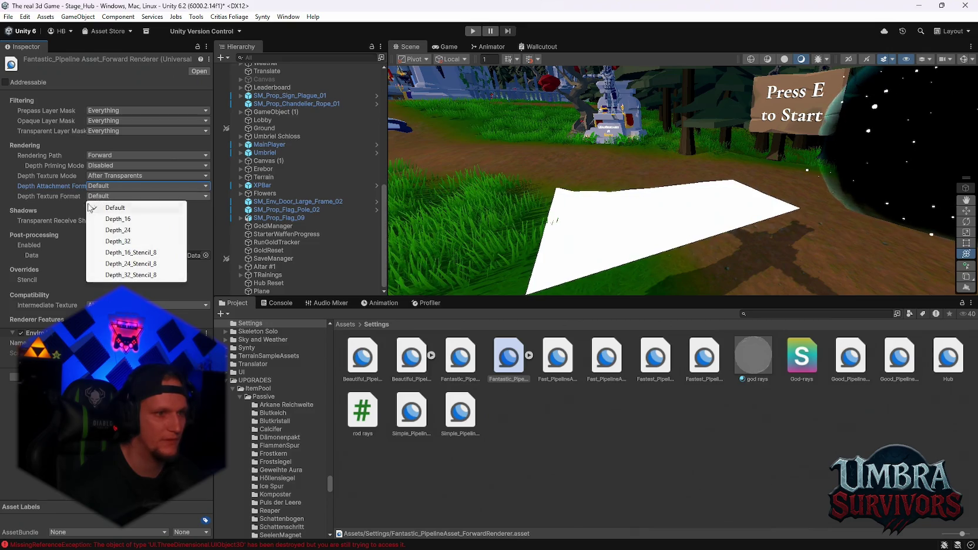
left_click(57, 206)
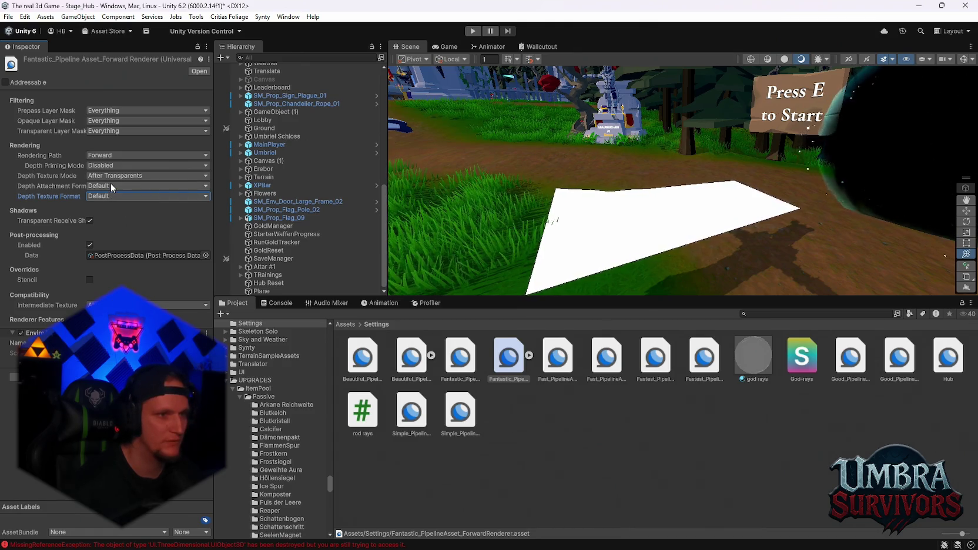
left_click(101, 158)
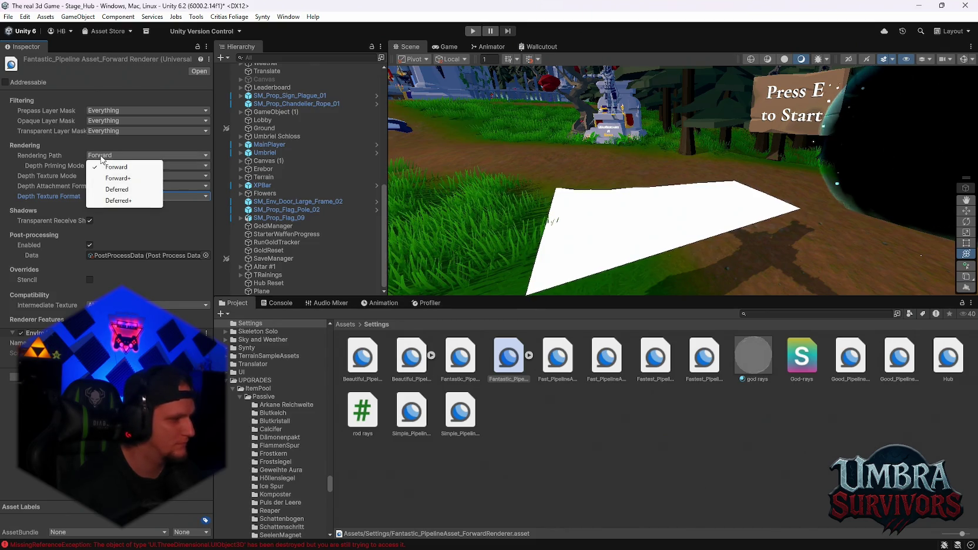
left_click(114, 179)
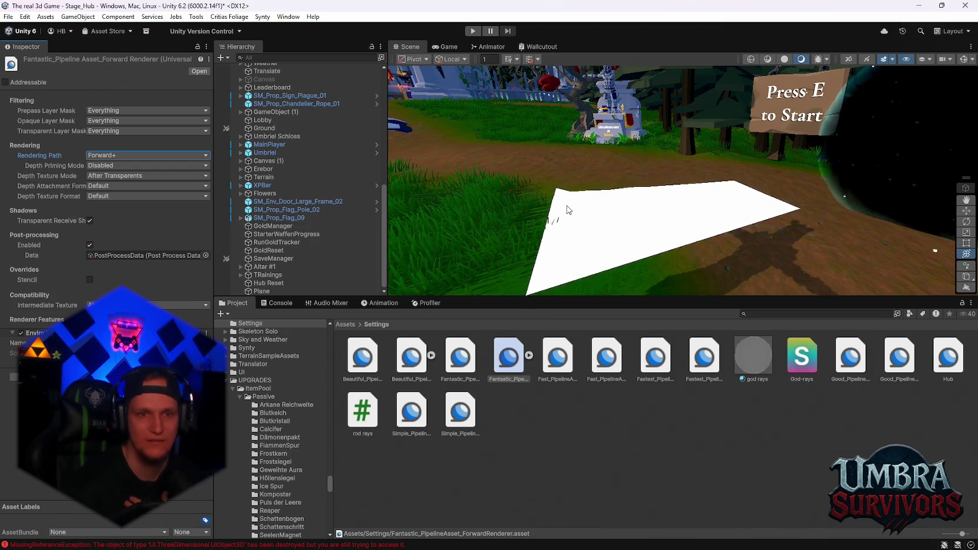
mouse_move(568, 210)
left_mouse_down()
mouse_move(632, 201)
mouse_move(589, 294)
mouse_move(544, 201)
left_mouse_up()
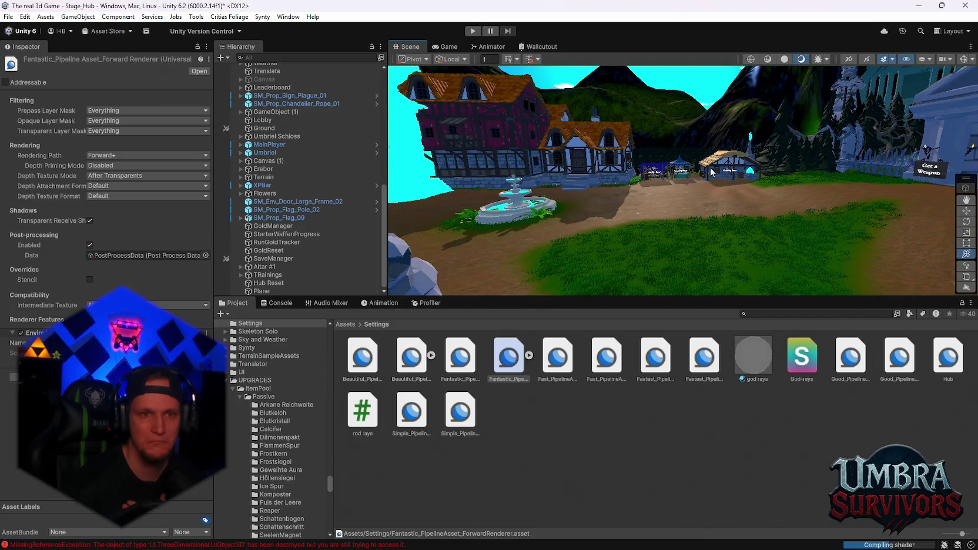
mouse_move(711, 172)
left_mouse_down()
mouse_move(647, 176)
mouse_move(699, 170)
mouse_move(511, 159)
left_mouse_up()
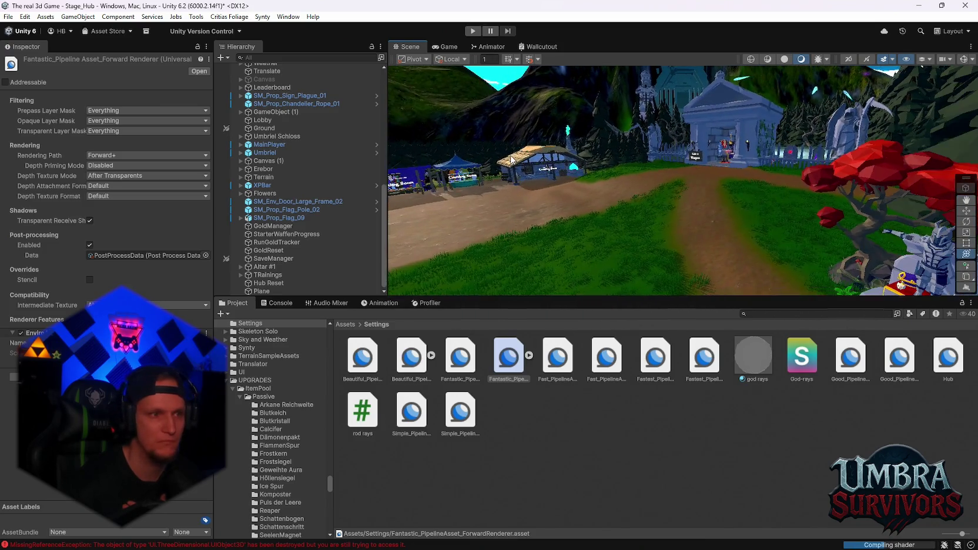
left_click(126, 157)
left_click(127, 164)
mouse_move(519, 199)
left_mouse_down()
mouse_move(691, 198)
mouse_move(689, 156)
left_mouse_up()
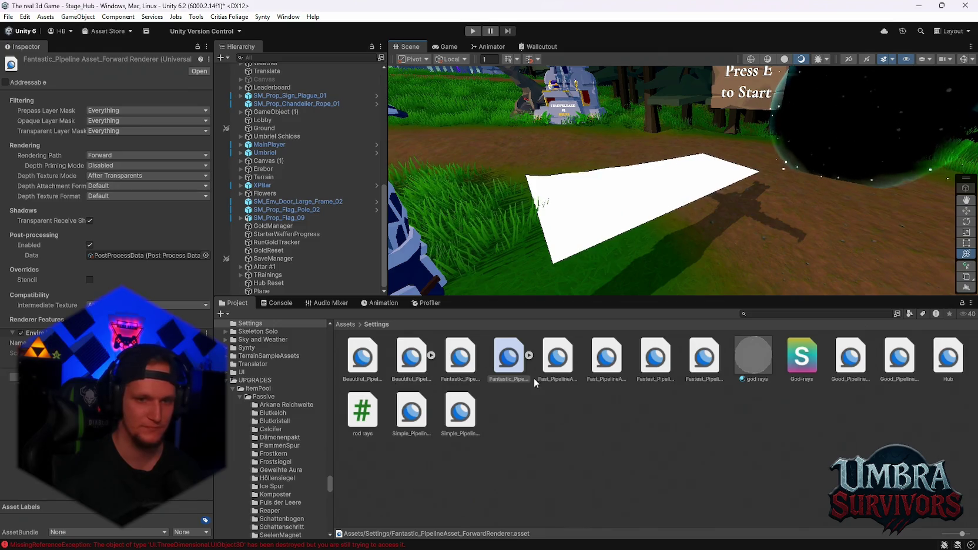
scroll(276, 441, "down", 5)
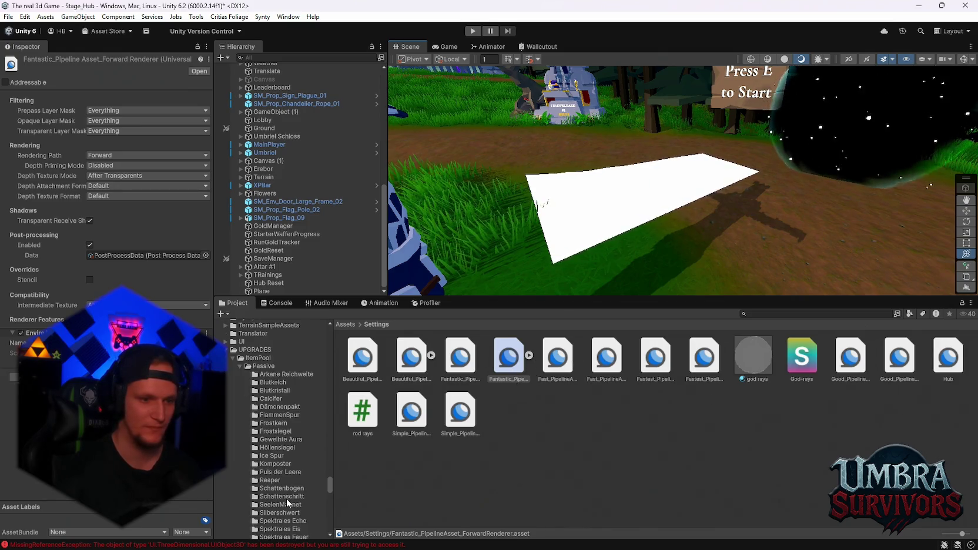
- Search the project for 'sm_vo' and select the SM_voidShader shader graph asset
left_click(757, 314)
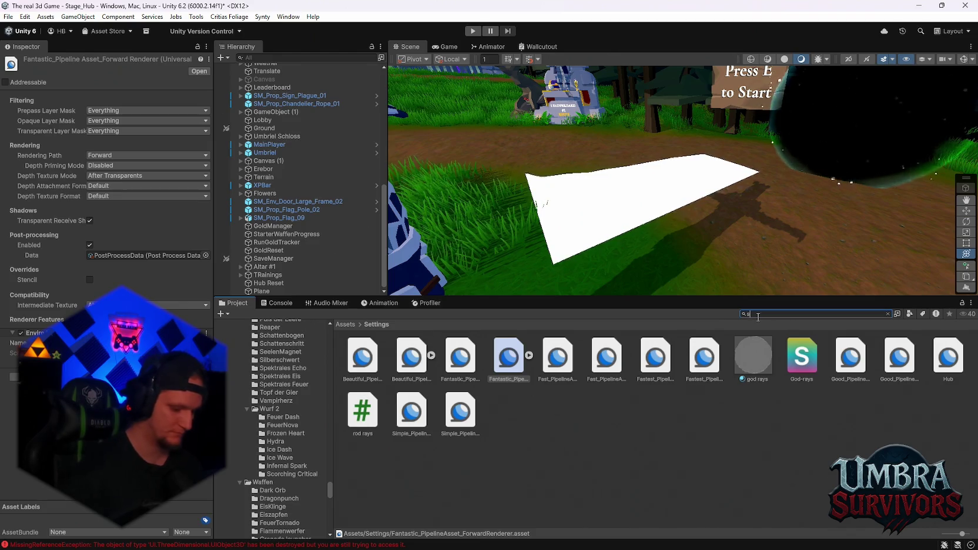
type("sm_vo")
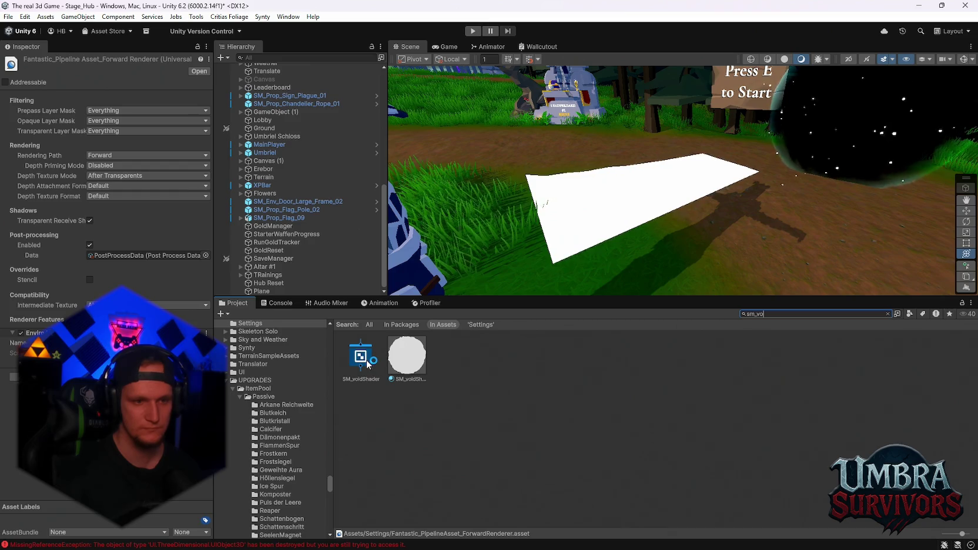
left_click(368, 364)
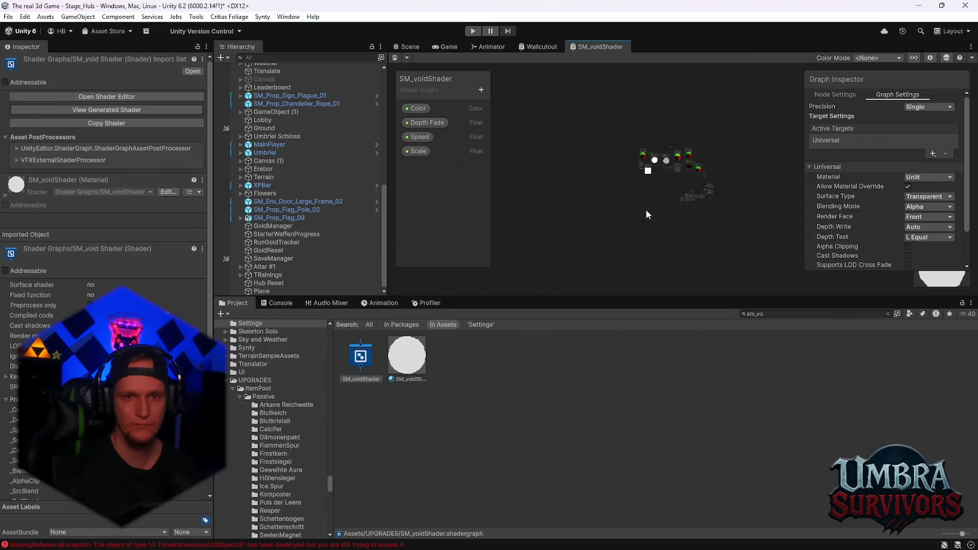
- Enlarge the SM_voidShader graph panel and maximize it to fill the editor
left_click_drag(608, 298, 608, 441)
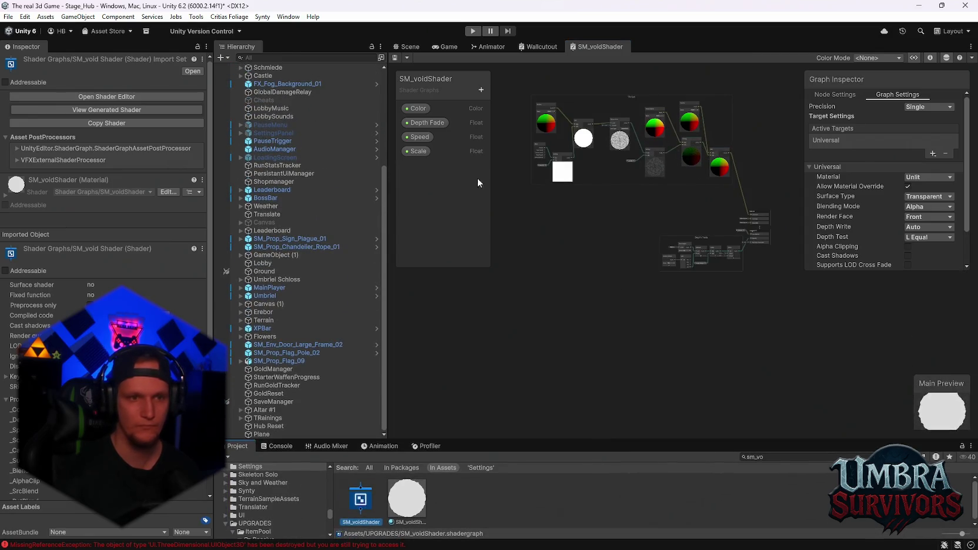
double_click(587, 47)
scroll(470, 210, "up", 5)
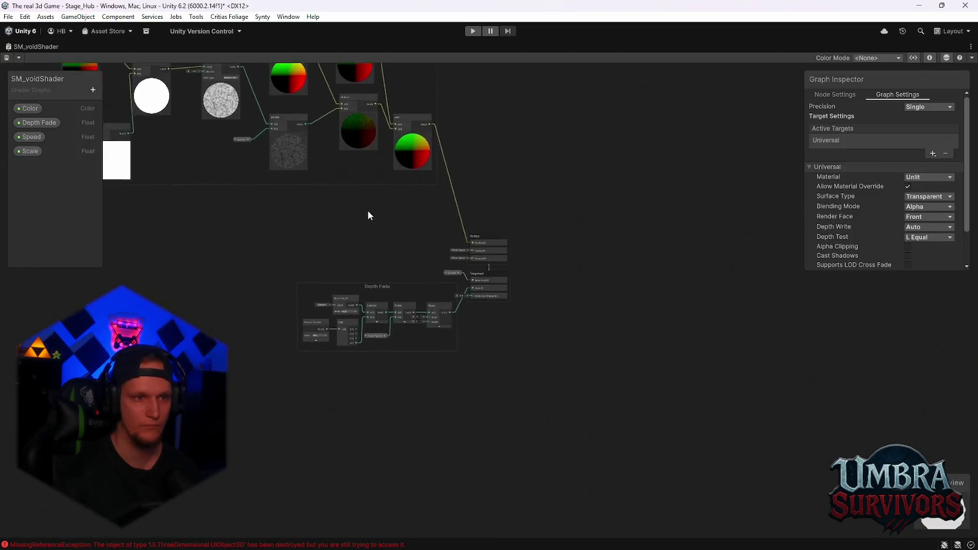
scroll(446, 243, "up", 5)
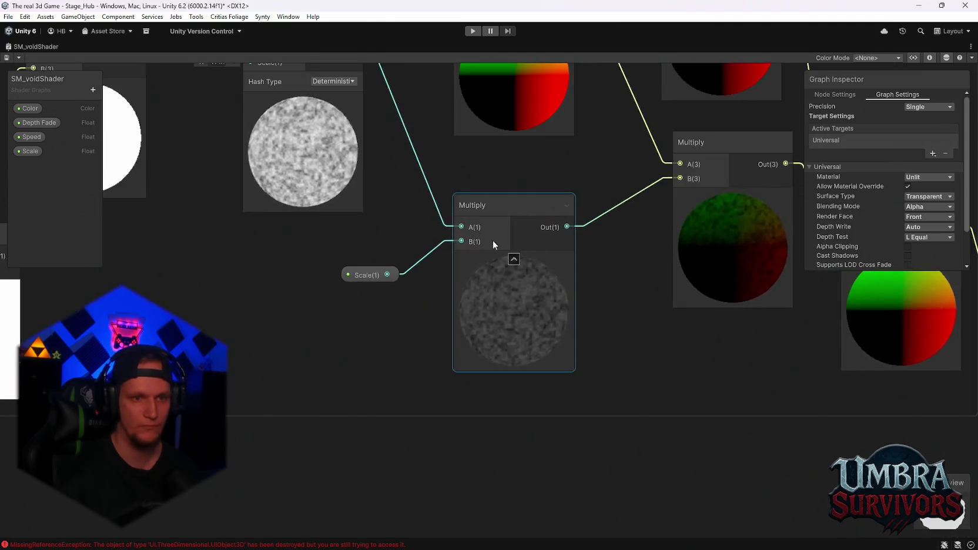
scroll(517, 255, "down", 2)
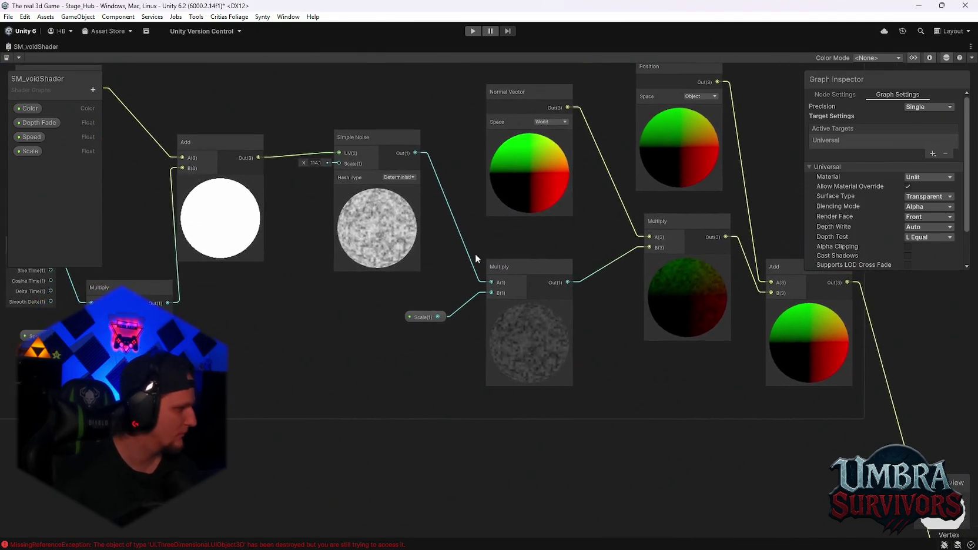
scroll(468, 252, "up", 2)
scroll(467, 252, "down", 2)
scroll(557, 246, "up", 3)
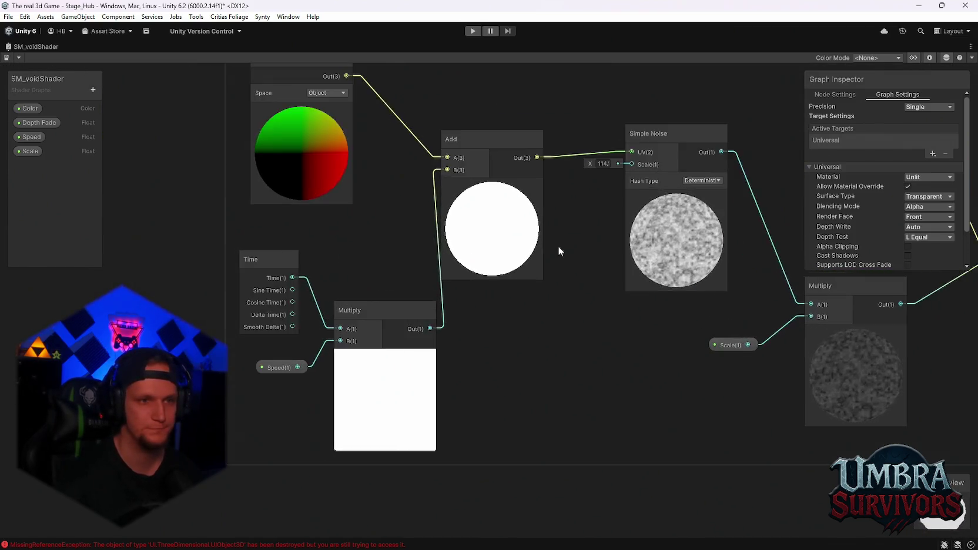
- Pan past the Position, Add and Time nodes to the Depth Fade group, moving graph settings aside
left_click_drag(585, 294, 511, 258)
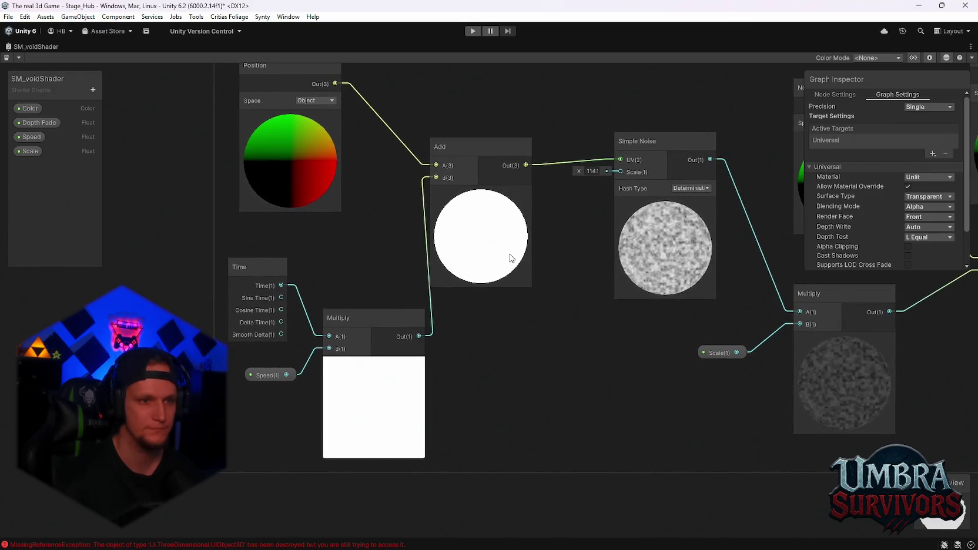
left_click(510, 257)
scroll(578, 309, "down", 3)
mouse_move(578, 309)
left_mouse_down()
mouse_move(578, 271)
mouse_move(555, 273)
left_mouse_up()
scroll(555, 273, "up", 5)
mouse_move(524, 235)
left_mouse_down()
mouse_move(507, 185)
mouse_move(457, 204)
left_mouse_up()
mouse_move(896, 78)
left_mouse_down()
mouse_move(881, 341)
mouse_move(819, 339)
left_mouse_up()
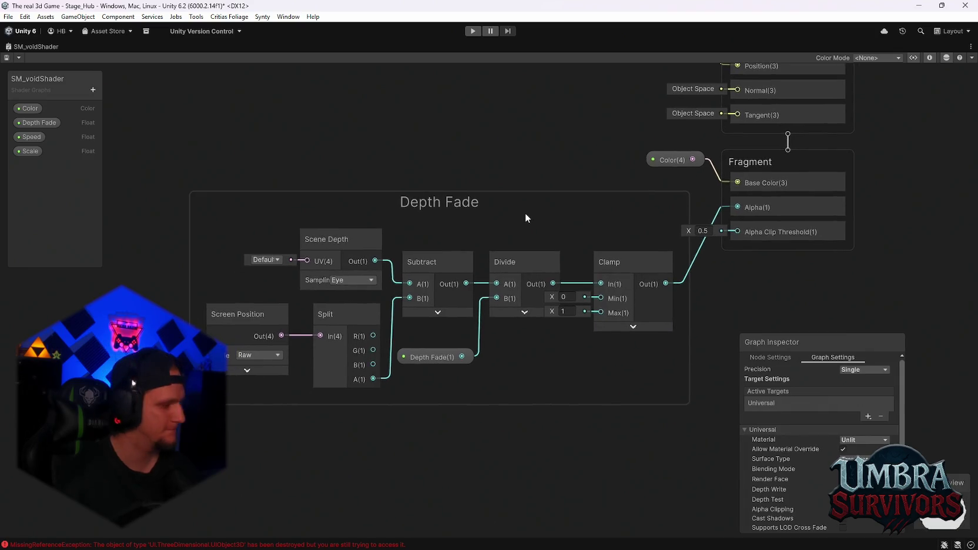
- Zoom and recentre the canvas on the Depth Fade group, then select the Scene Depth node
scroll(543, 160, "down", 5)
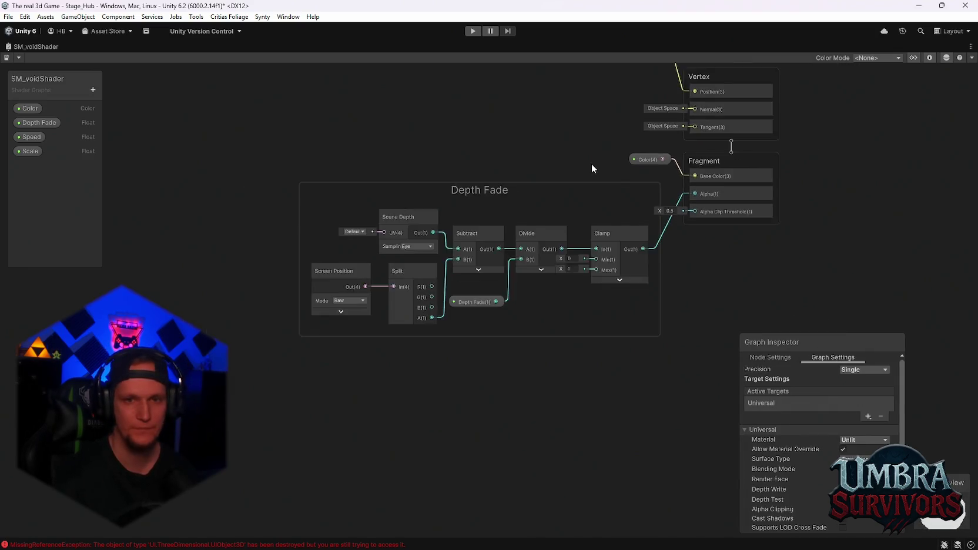
scroll(552, 321, "up", 2)
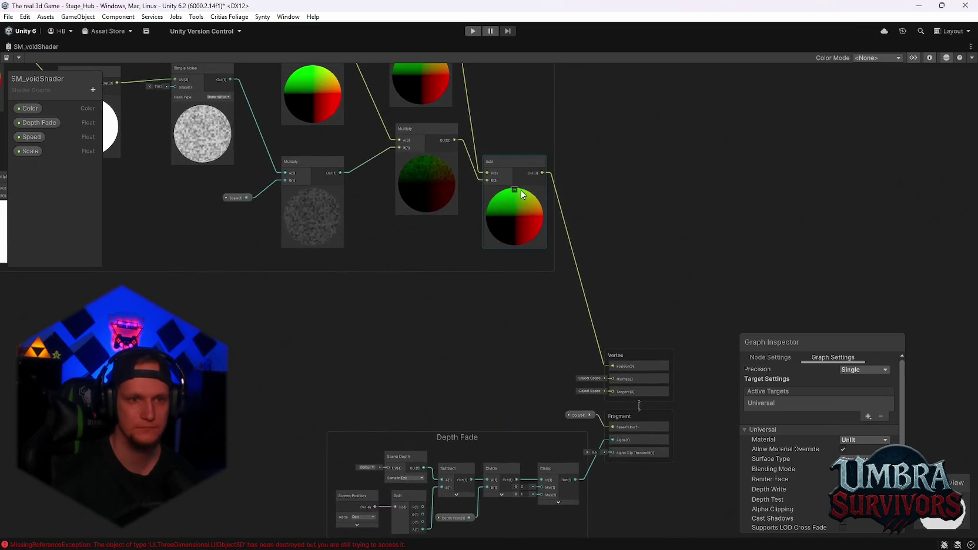
scroll(549, 297, "up", 3)
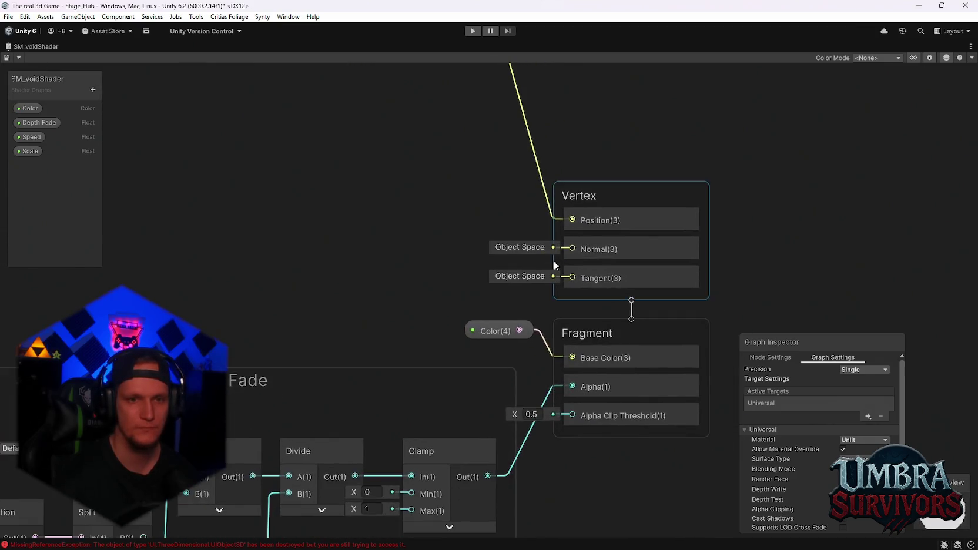
scroll(512, 247, "up", 2)
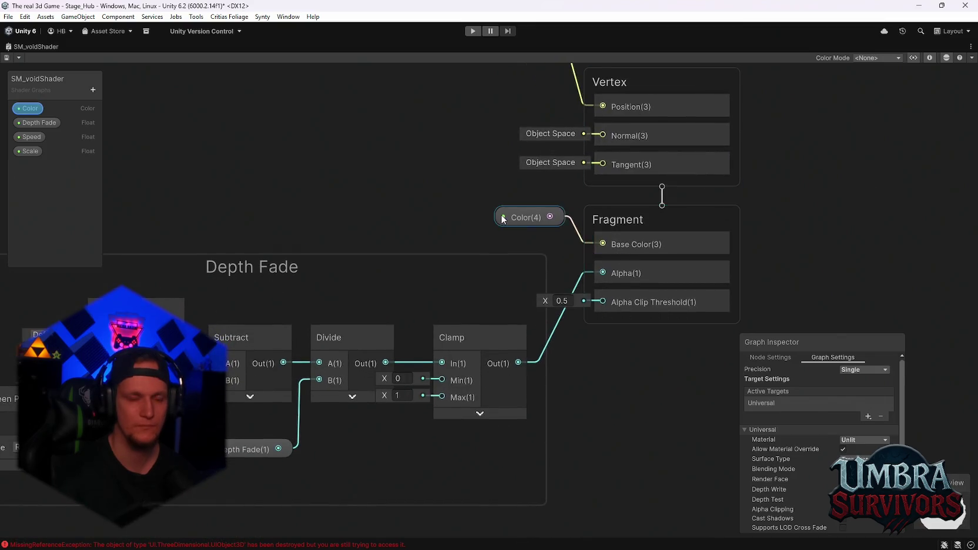
scroll(579, 193, "down", 3)
scroll(434, 185, "up", 3)
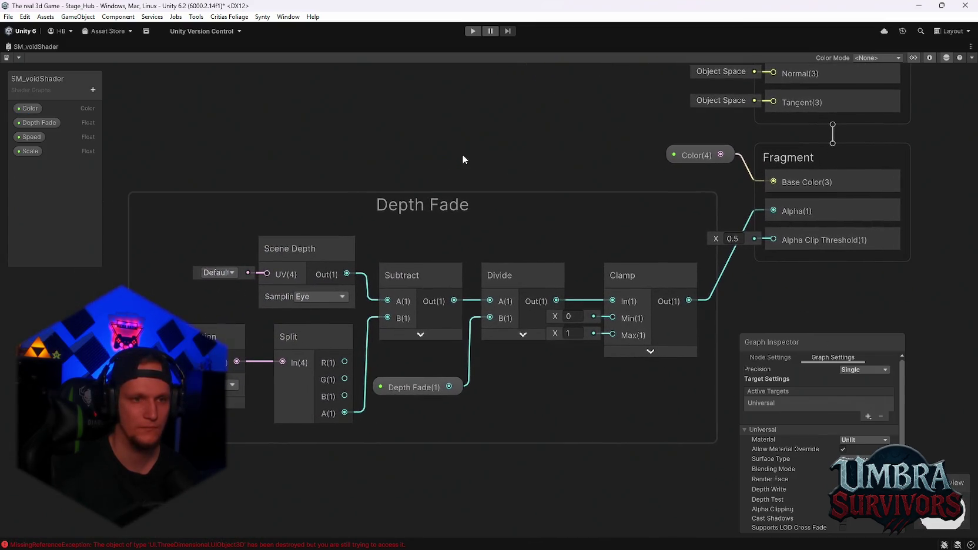
scroll(437, 157, "up", 1)
scroll(434, 333, "down", 1)
mouse_move(434, 333)
left_mouse_down()
mouse_move(545, 145)
mouse_move(634, 130)
left_mouse_up()
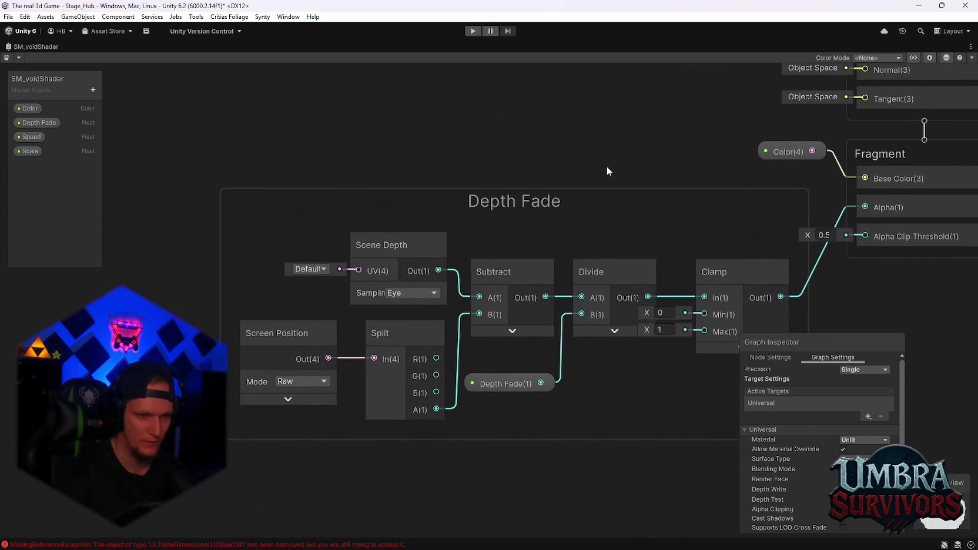
left_click_drag(606, 166, 581, 159)
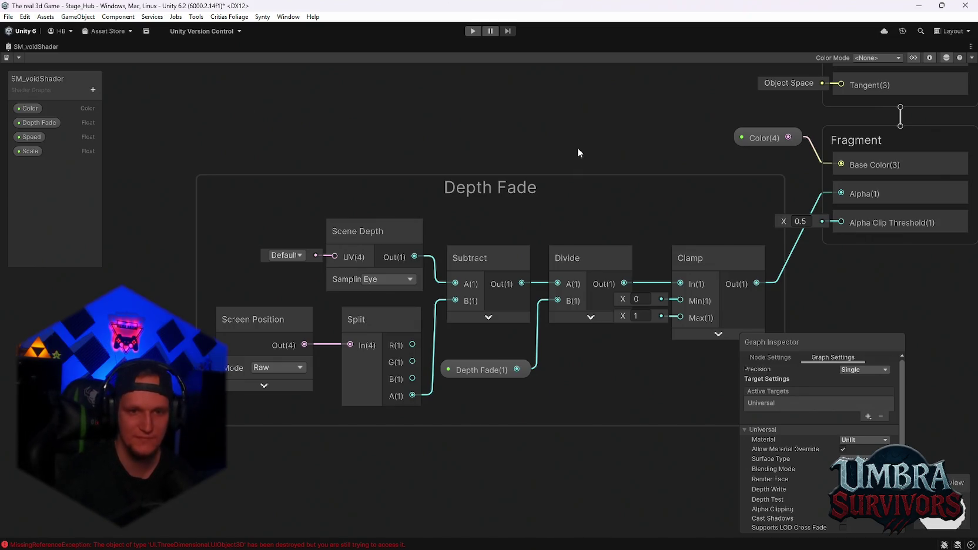
left_click(362, 241)
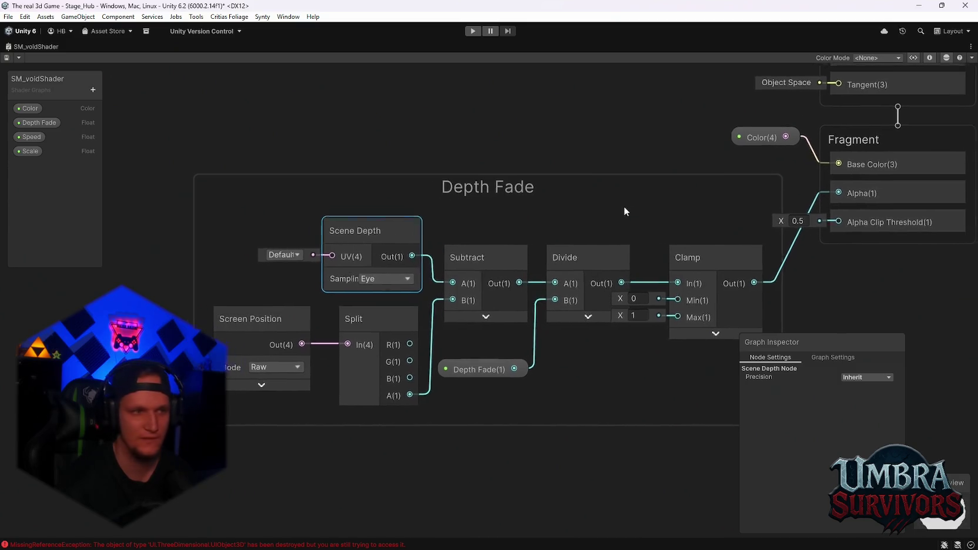
- Glance over the Vertex section, then return to the Depth Fade group with Screen Position fully visible
left_click_drag(624, 207, 601, 206)
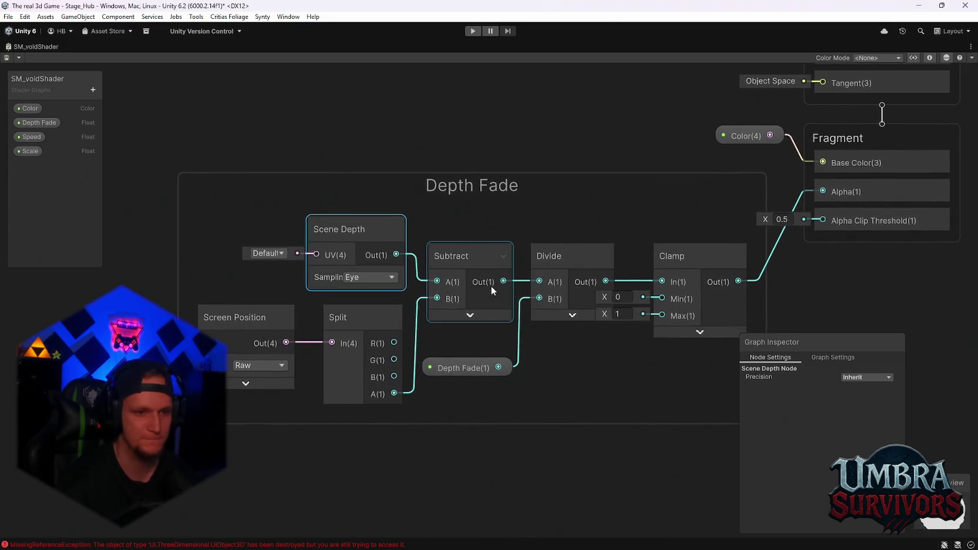
left_click_drag(519, 216, 561, 430)
scroll(623, 370, "down", 3)
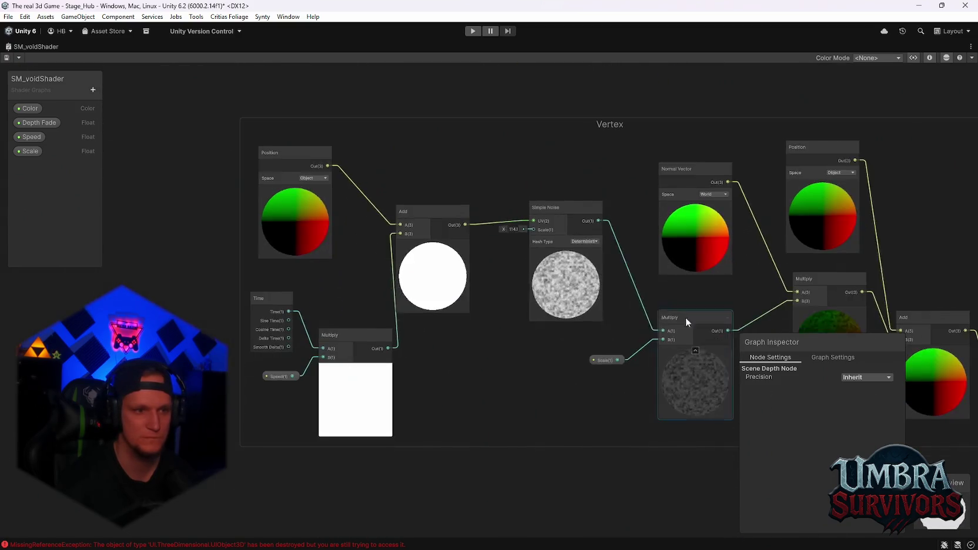
left_click_drag(617, 267, 491, 179)
scroll(560, 344, "up", 3)
scroll(559, 345, "up", 5)
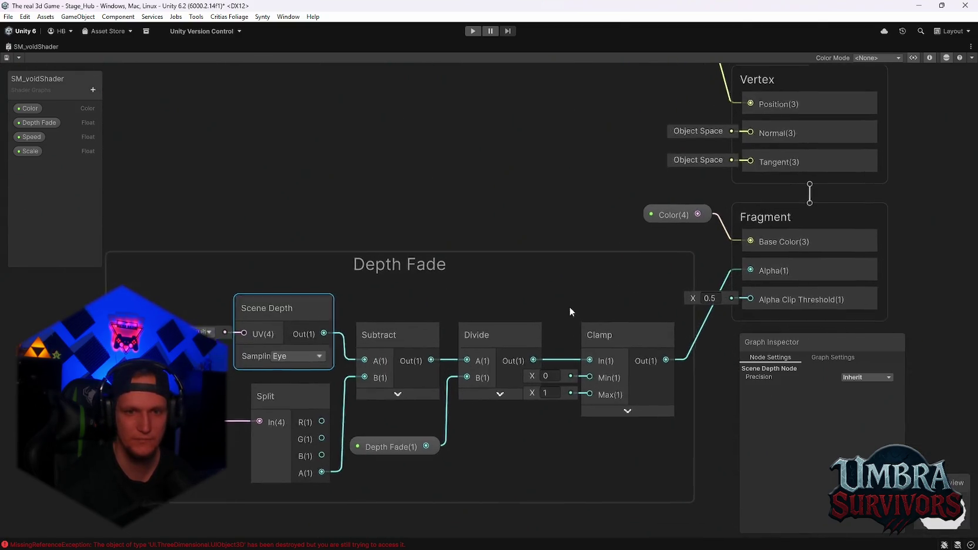
mouse_move(616, 265)
left_mouse_down()
mouse_move(631, 147)
mouse_move(640, 144)
left_mouse_up()
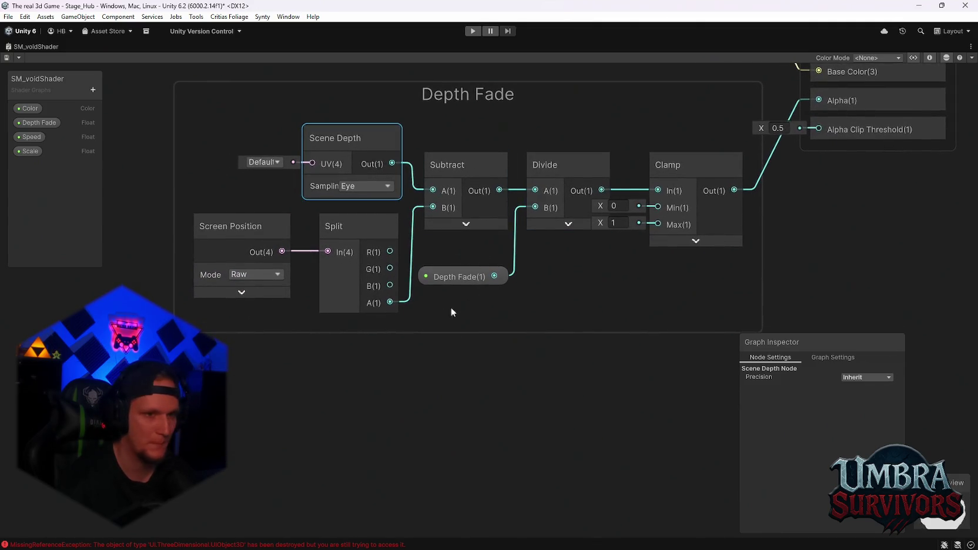
- Inspect Screen Position, Split and Scene Depth, toggle the Subtract and Divide previews, then zoom out fully
left_click(233, 253)
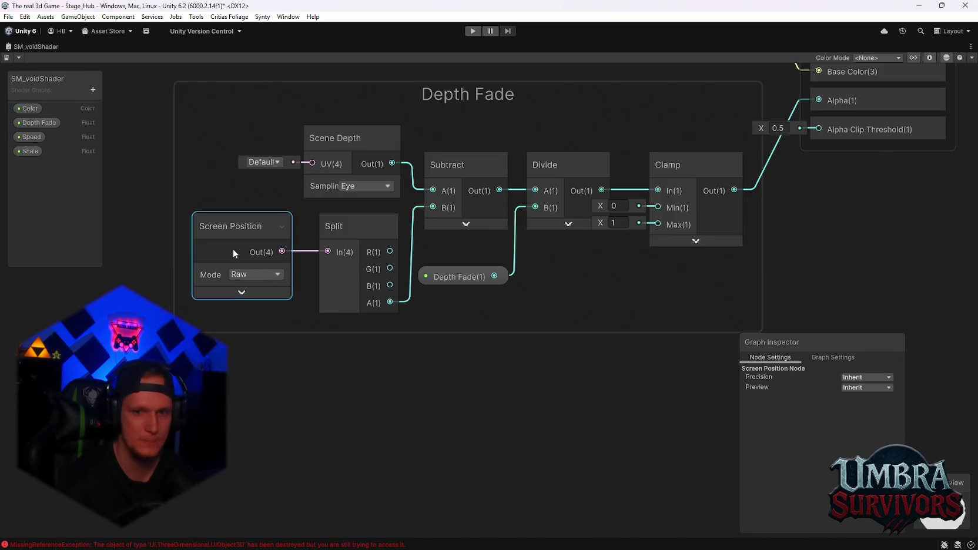
left_click(353, 261)
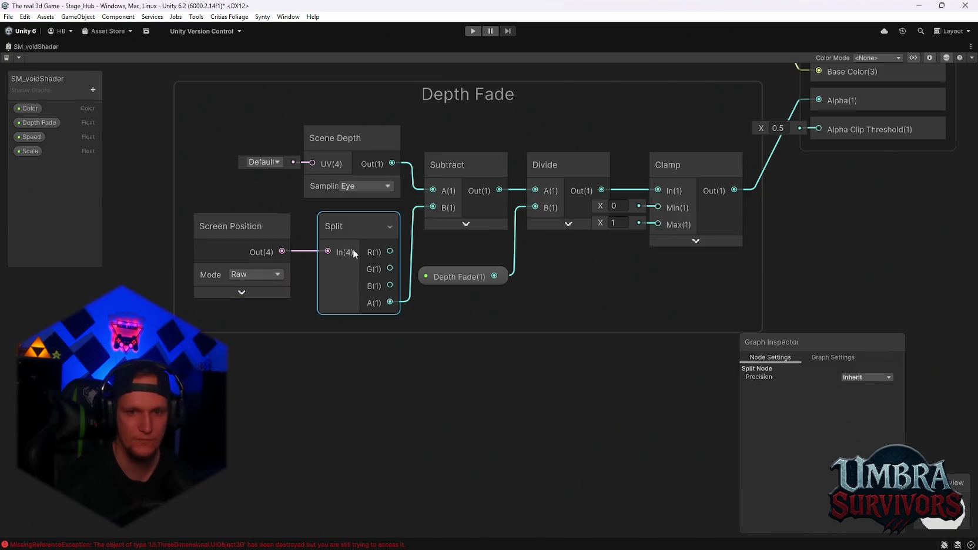
left_click(342, 166)
left_click(465, 223)
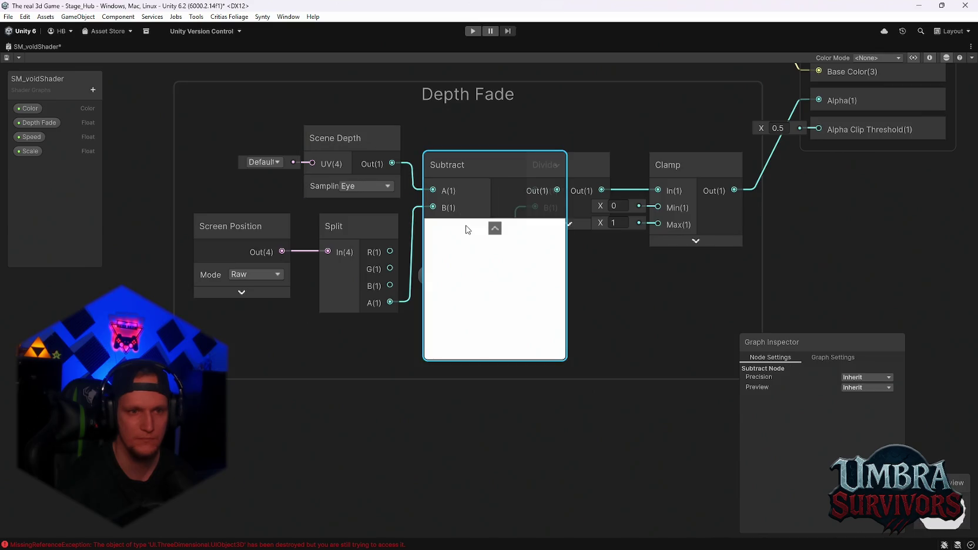
left_click(495, 229)
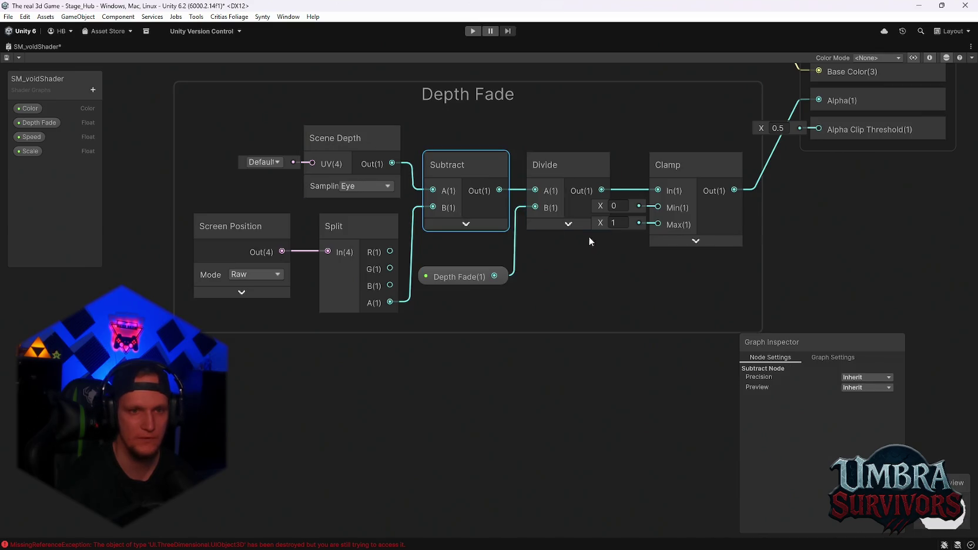
left_click(573, 224)
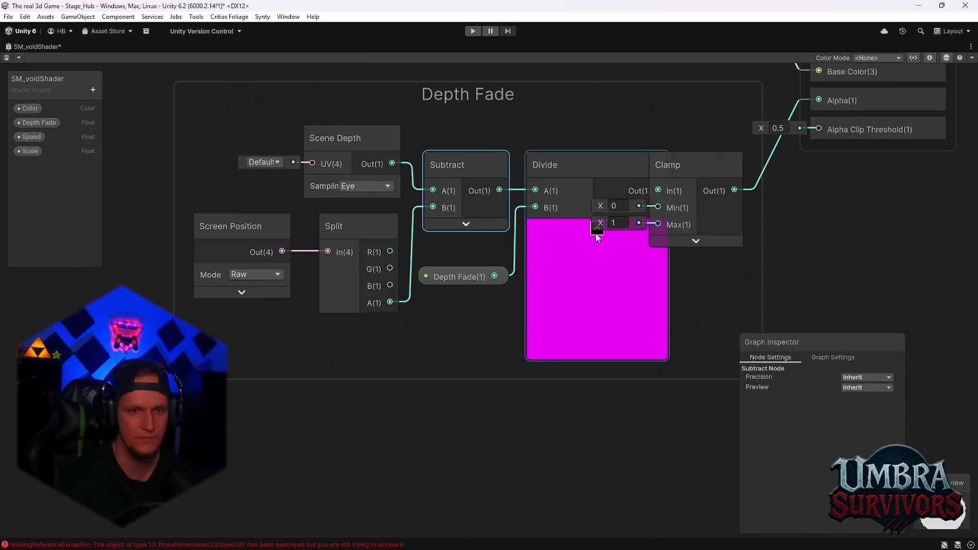
left_click(596, 234)
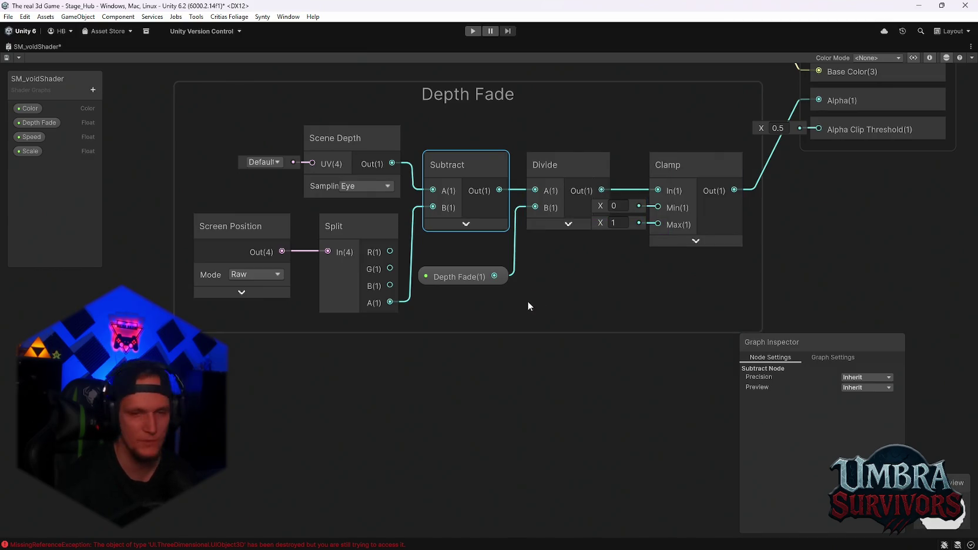
scroll(527, 301, "down", 5)
left_click_drag(515, 265, 538, 417)
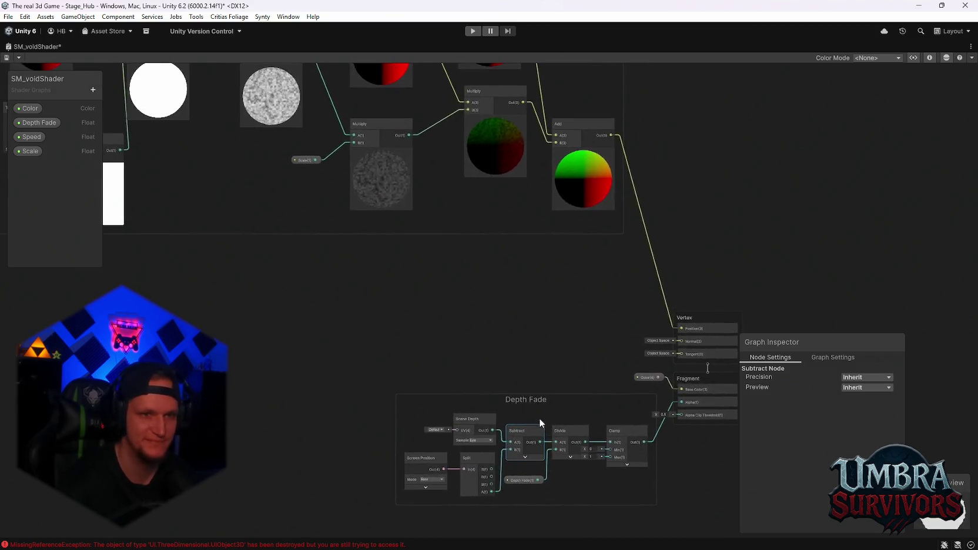
- Look over the upper vertex nodes, then restore SM_voidShader to the docked editor layout
mouse_move(565, 225)
left_mouse_down()
mouse_move(651, 250)
mouse_move(650, 221)
mouse_move(501, 204)
left_mouse_up()
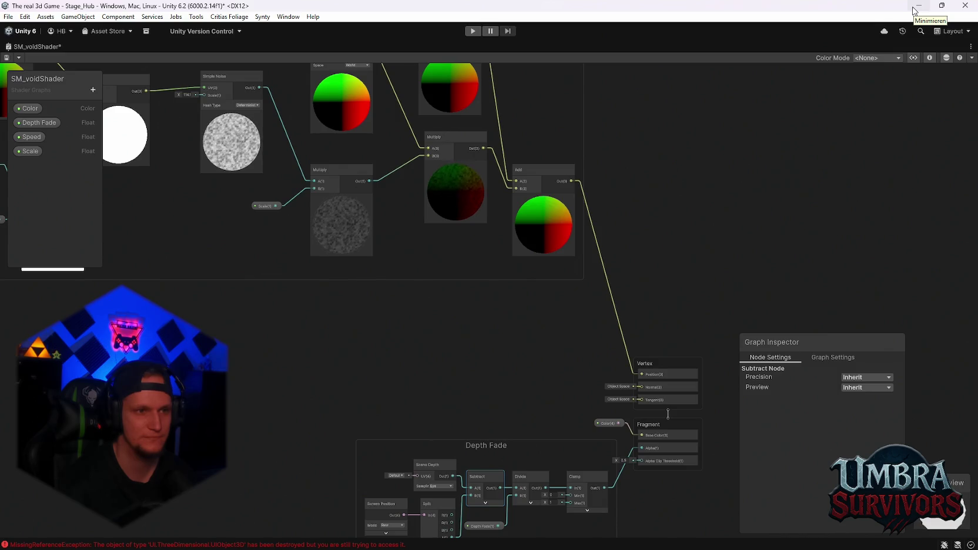
double_click(21, 46)
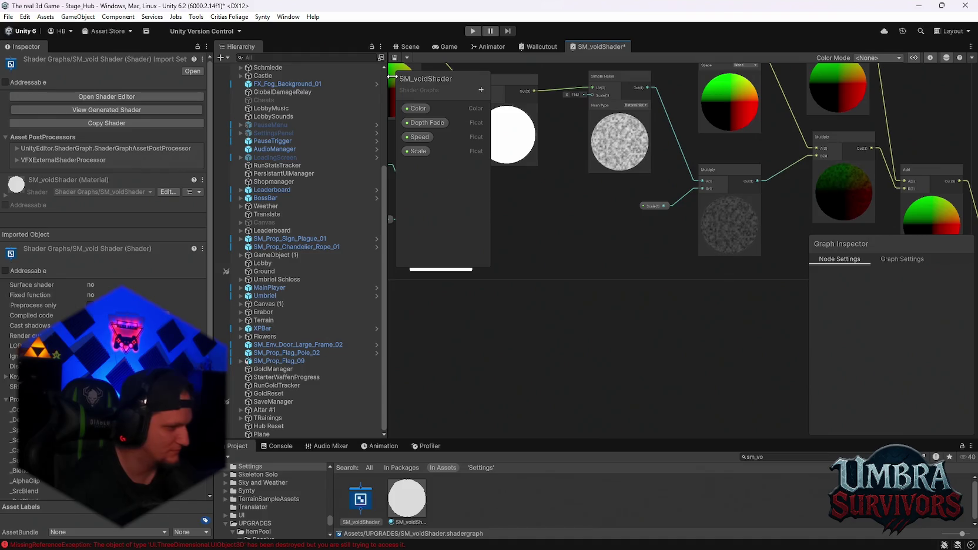
- In the Scene view, select the Plane, review its Inspector and raise it along the Y axis
left_click(410, 47)
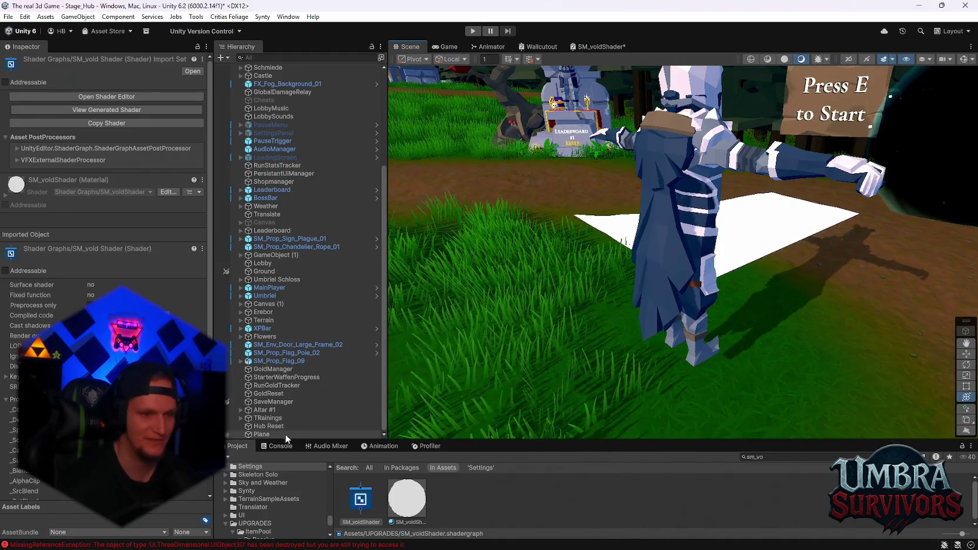
left_click(285, 434)
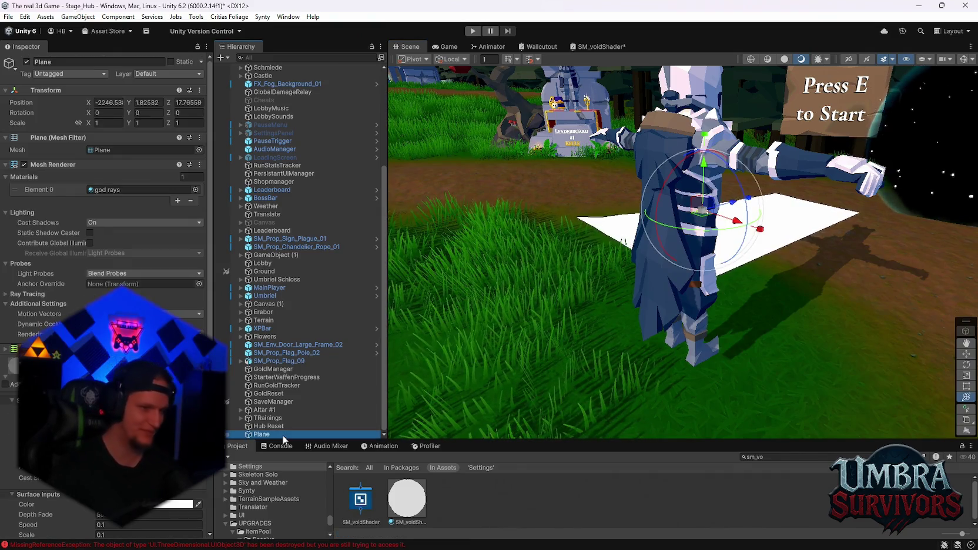
scroll(106, 235, "down", 2)
scroll(106, 235, "down", 1)
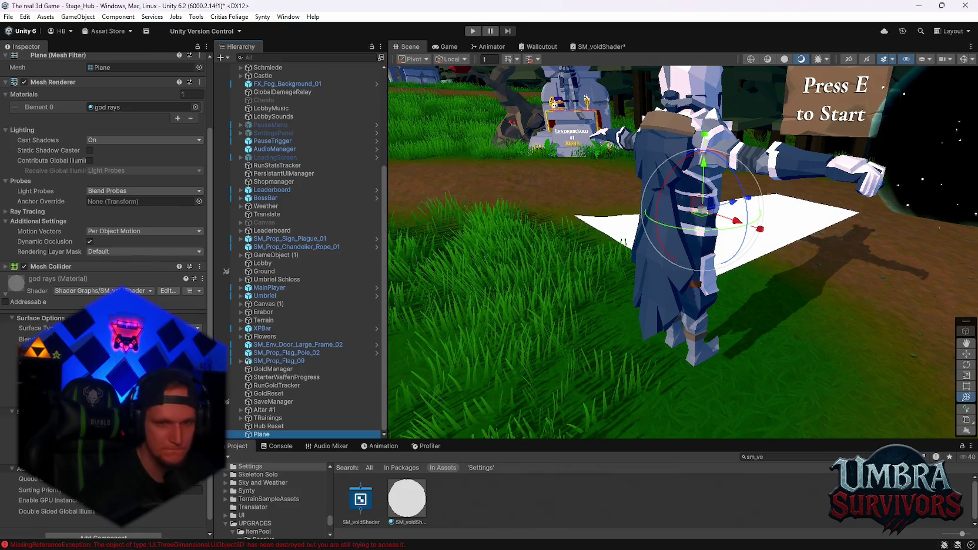
scroll(699, 265, "up", 5)
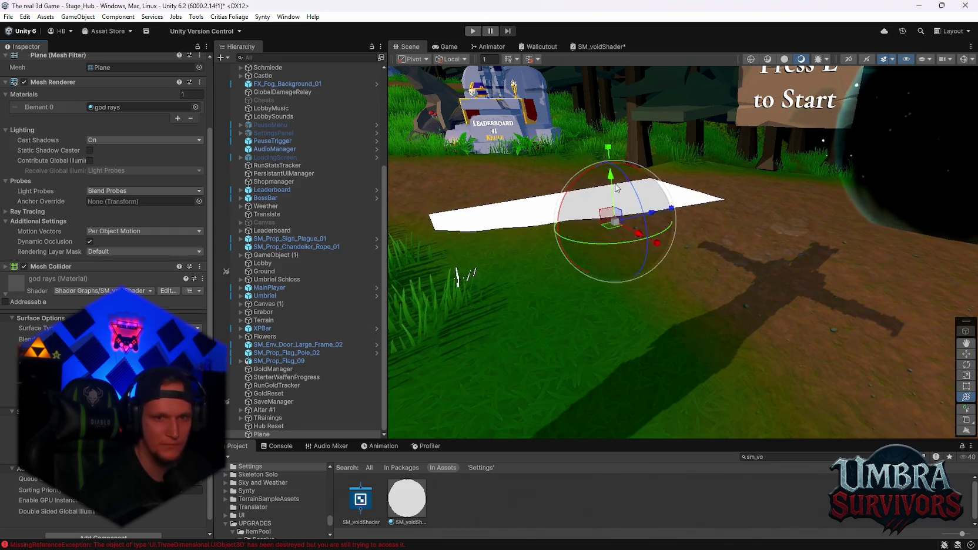
mouse_move(610, 174)
left_mouse_down()
mouse_move(613, 152)
mouse_move(611, 202)
left_mouse_up()
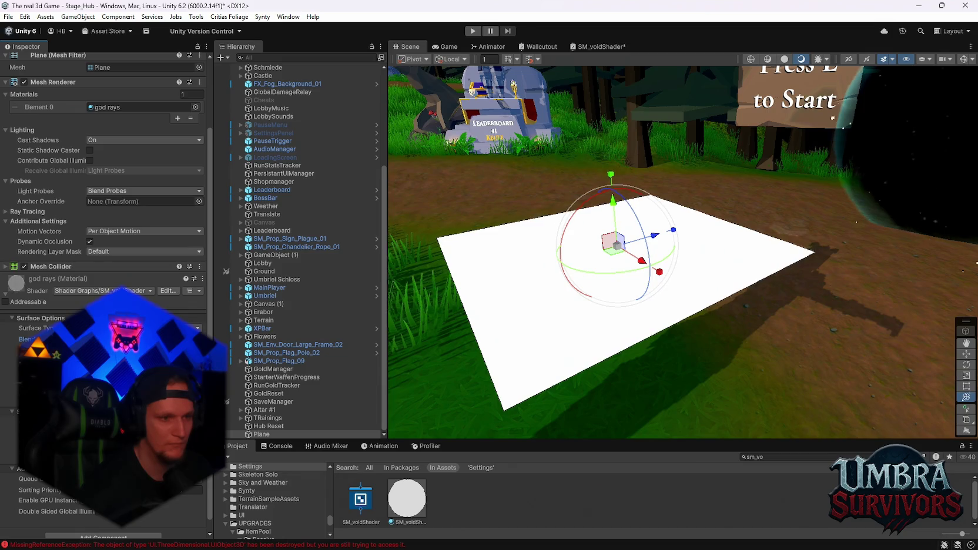
scroll(103, 235, "down", 1)
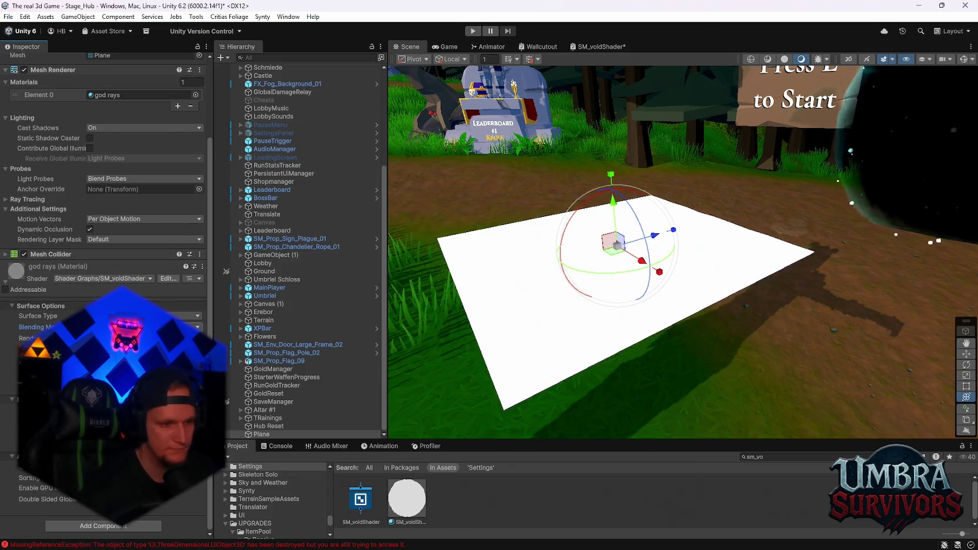
- Select the Plane in the Hierarchy and delete it from the scene
left_click(262, 426)
left_click(256, 434)
key("Delete")
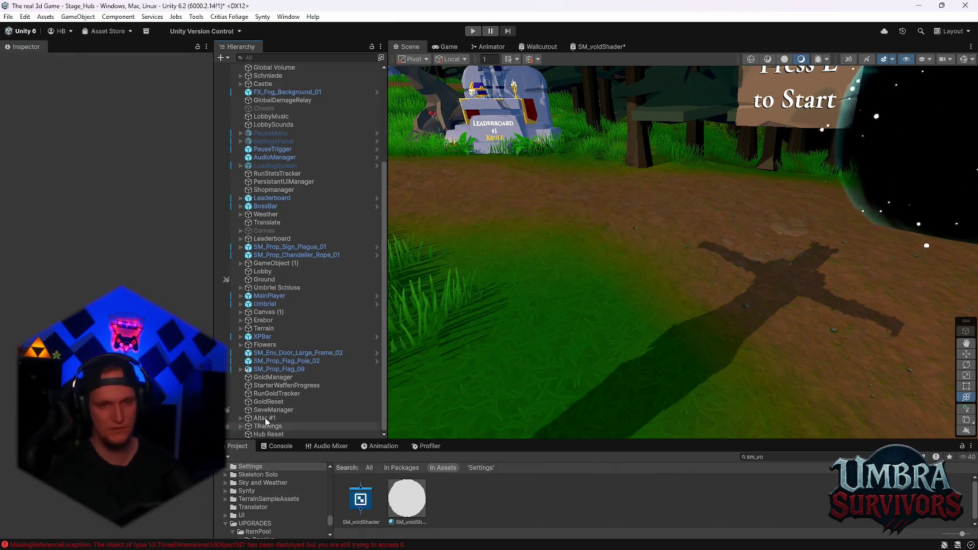
- Show the Console, clear its messages and drag the splitter up to make it taller
scroll(718, 254, "down", 3)
left_click(277, 446)
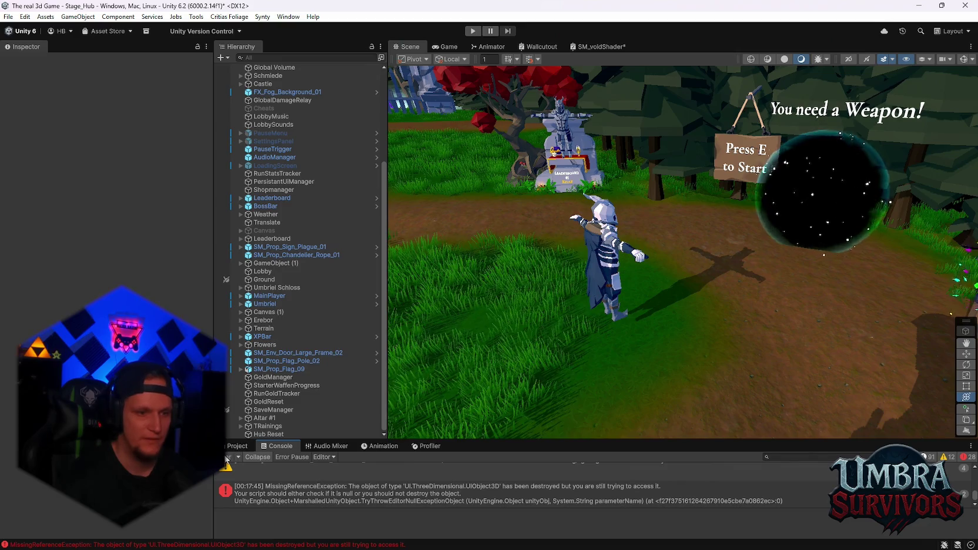
left_click(228, 456)
left_click_drag(500, 440, 499, 368)
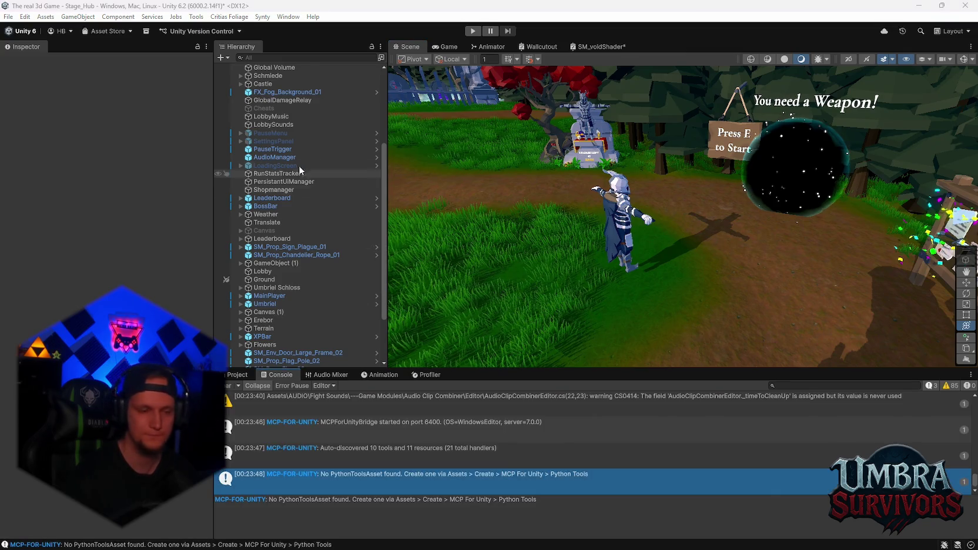
- Select MainPlayer and choose Edit Script from the Player Scene Handler component's menu
scroll(262, 300, "down", 3)
left_click(267, 225)
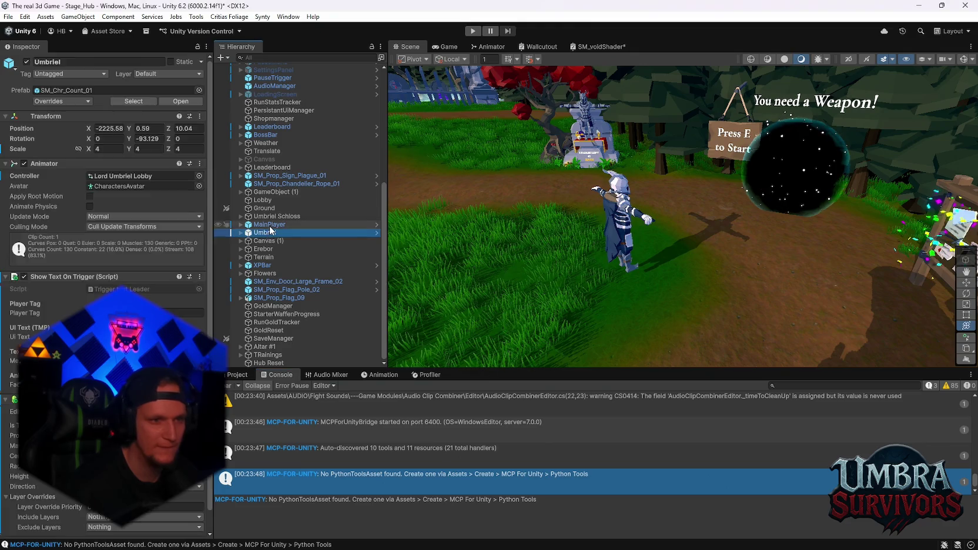
left_click(206, 163)
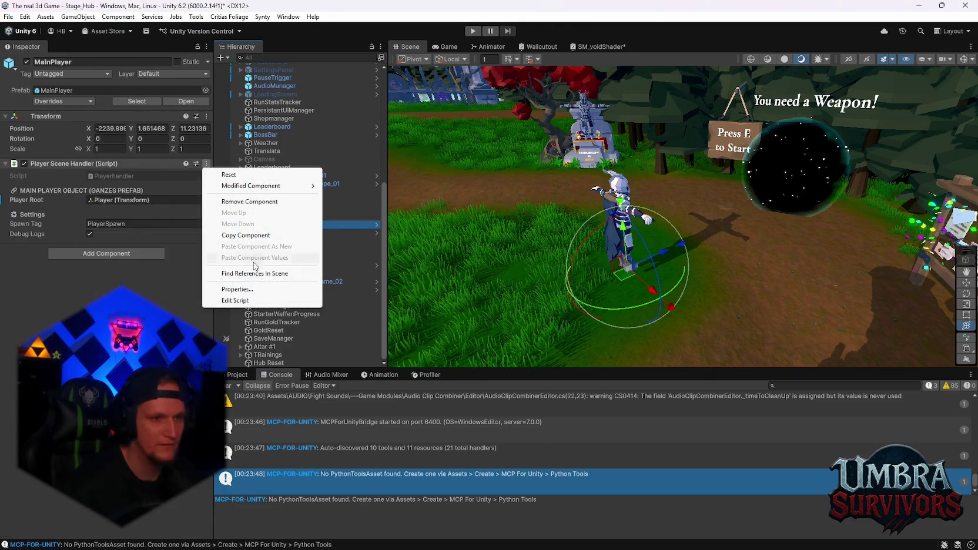
left_click(232, 300)
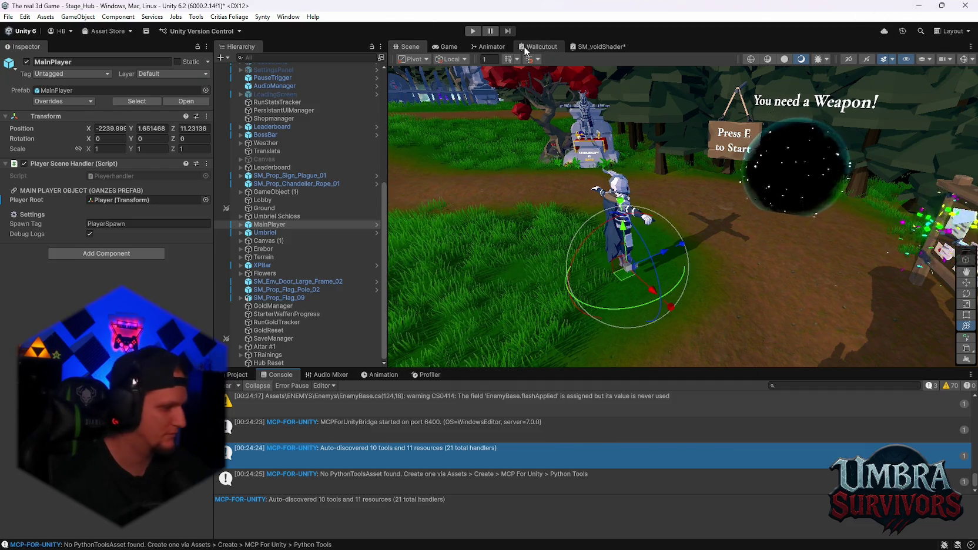
- Return to the Scene view and open SM_voidShader from the void shader search results
left_click(491, 47)
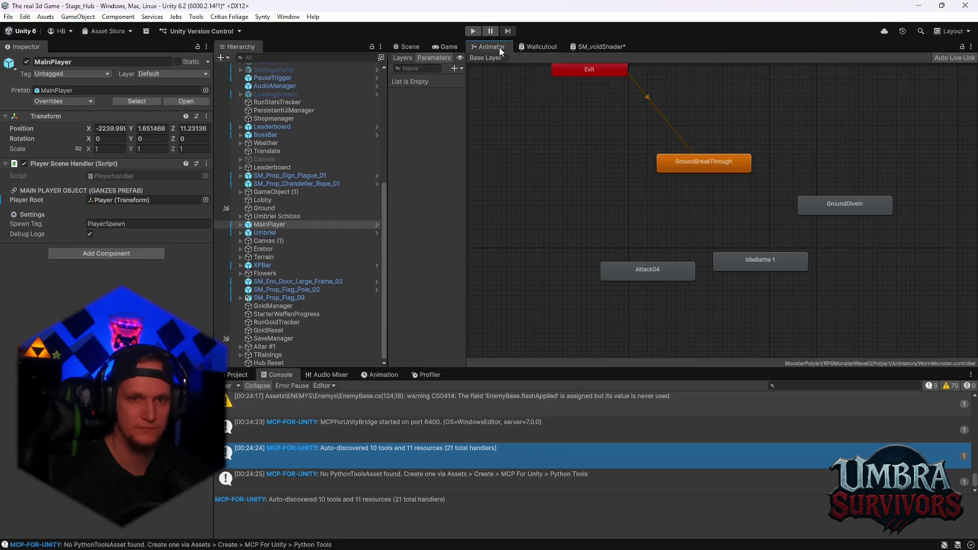
left_click(525, 46)
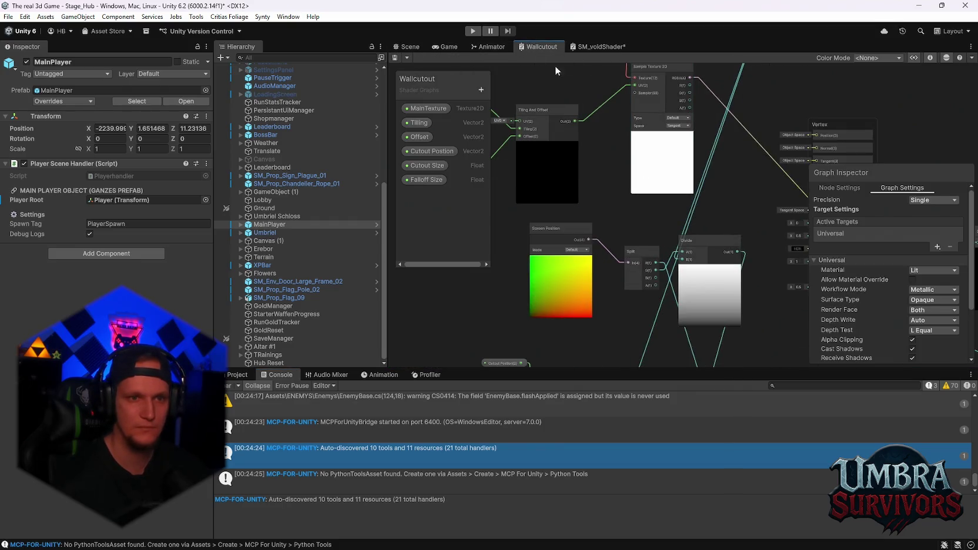
scroll(609, 178, "down", 3)
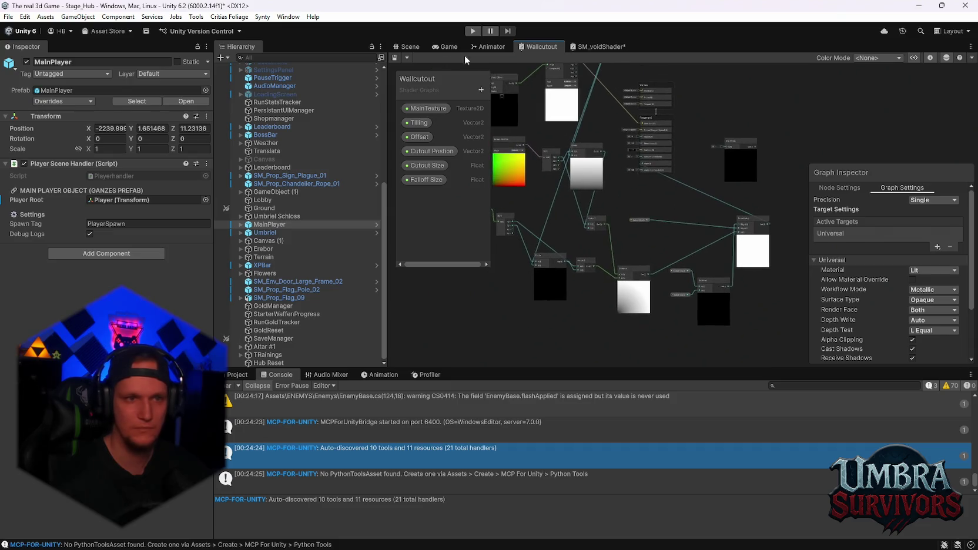
left_click(408, 46)
left_click(237, 374)
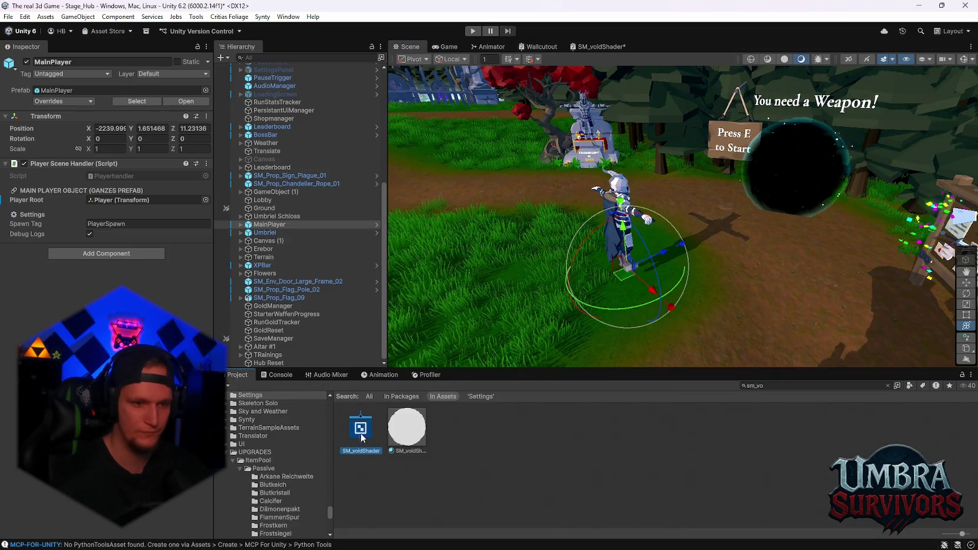
double_click(360, 428)
- Maximize the shader graph to fill the editor and pan to the Vertex node group
scroll(628, 256, "down", 3)
scroll(638, 221, "up", 4)
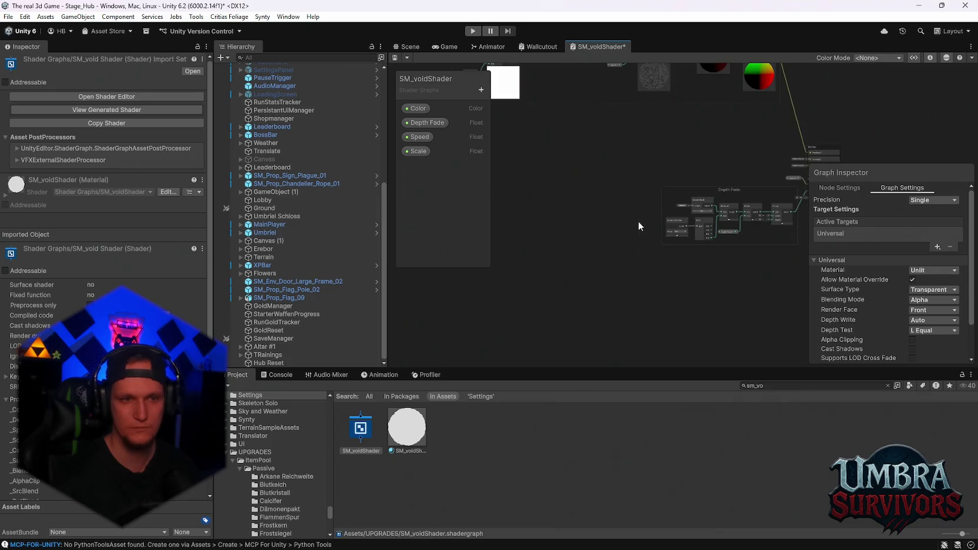
double_click(592, 47)
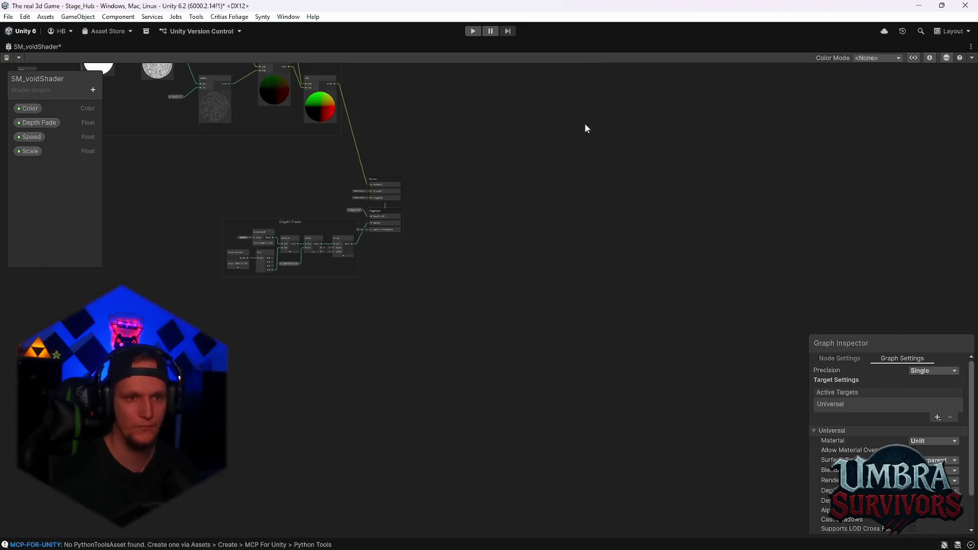
scroll(686, 266, "up", 5)
left_click_drag(462, 257, 611, 370)
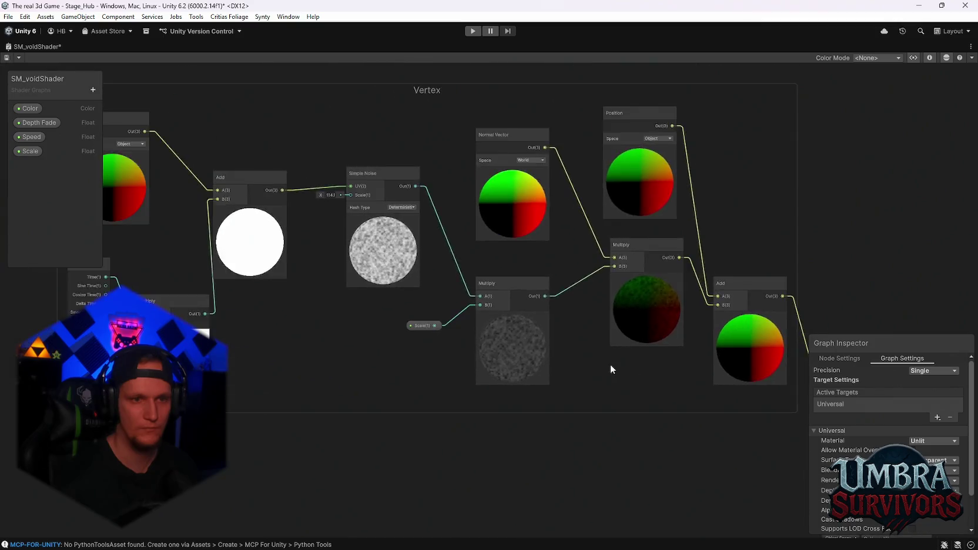
- Centre the Vertex group, dock graph settings at the left edge, and screenshot the vertex noise nodes
scroll(587, 329, "up", 2)
mouse_move(475, 308)
left_mouse_down()
mouse_move(557, 294)
mouse_move(624, 351)
mouse_move(552, 324)
left_mouse_up()
mouse_move(881, 342)
left_mouse_down()
mouse_move(413, 319)
mouse_move(78, 343)
left_mouse_up()
left_click_drag(571, 311, 711, 323)
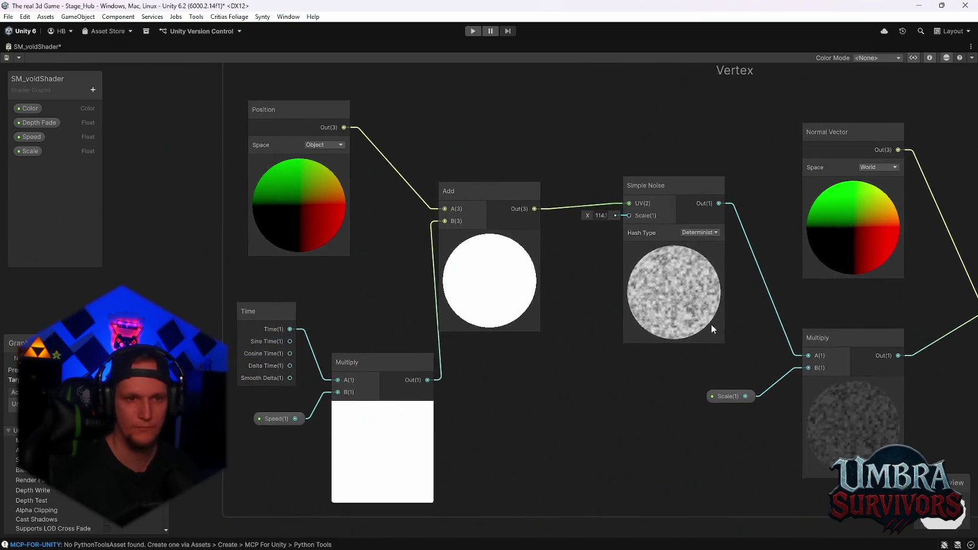
key("super+shift+s")
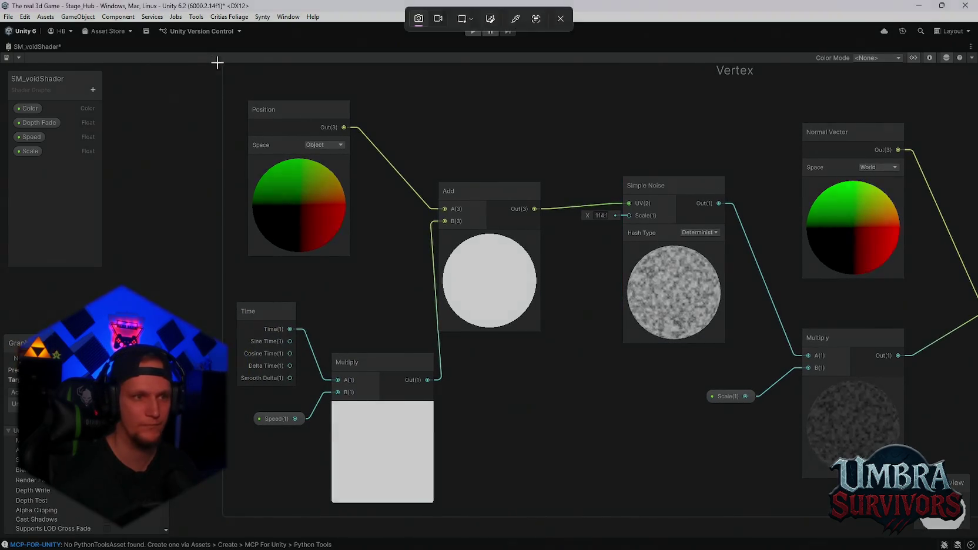
mouse_move(215, 61)
left_mouse_down()
mouse_move(830, 507)
mouse_move(954, 532)
left_mouse_up()
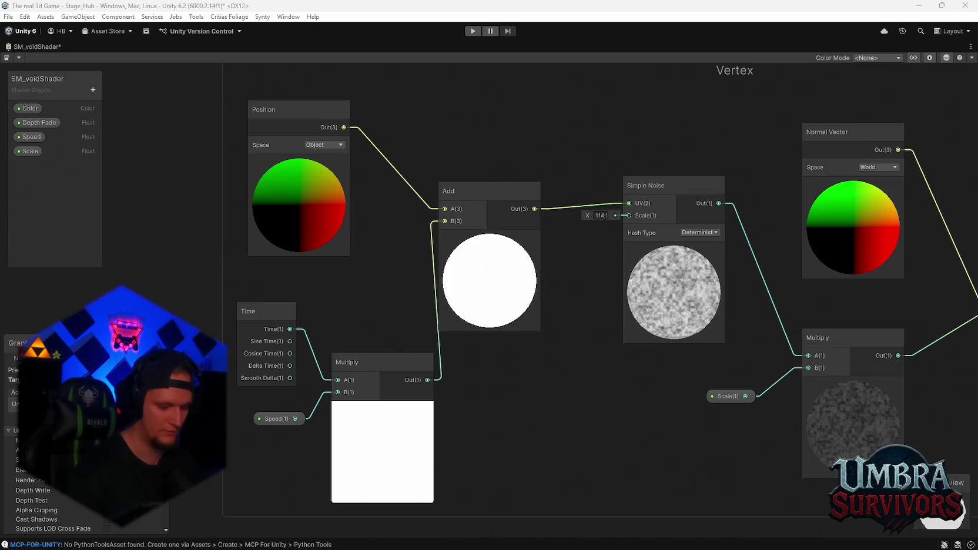
- Screenshot the normal-offset Multiply and Add nodes
scroll(631, 184, "down", 5)
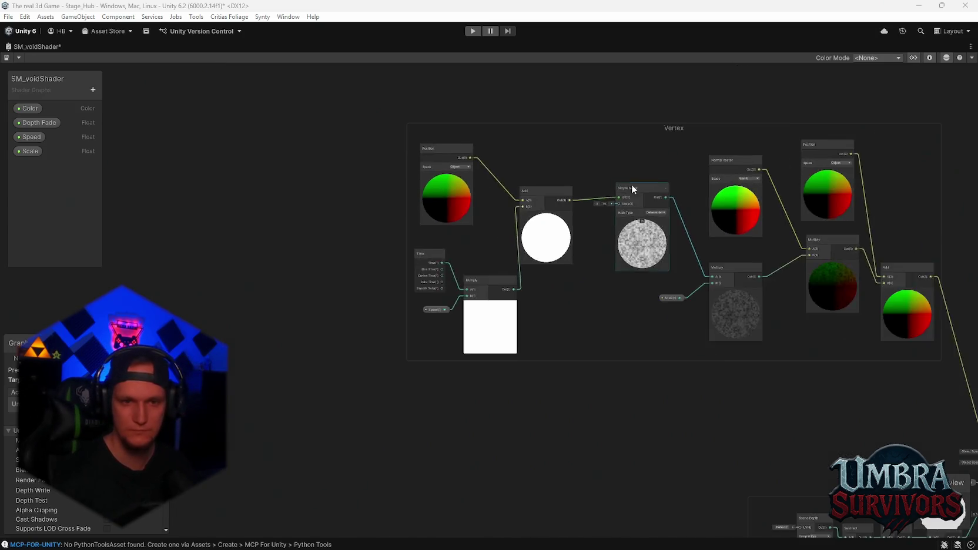
scroll(531, 152, "up", 2)
scroll(706, 262, "up", 3)
mouse_move(654, 288)
left_mouse_down()
mouse_move(526, 268)
mouse_move(604, 263)
left_mouse_up()
key("super+shift+s")
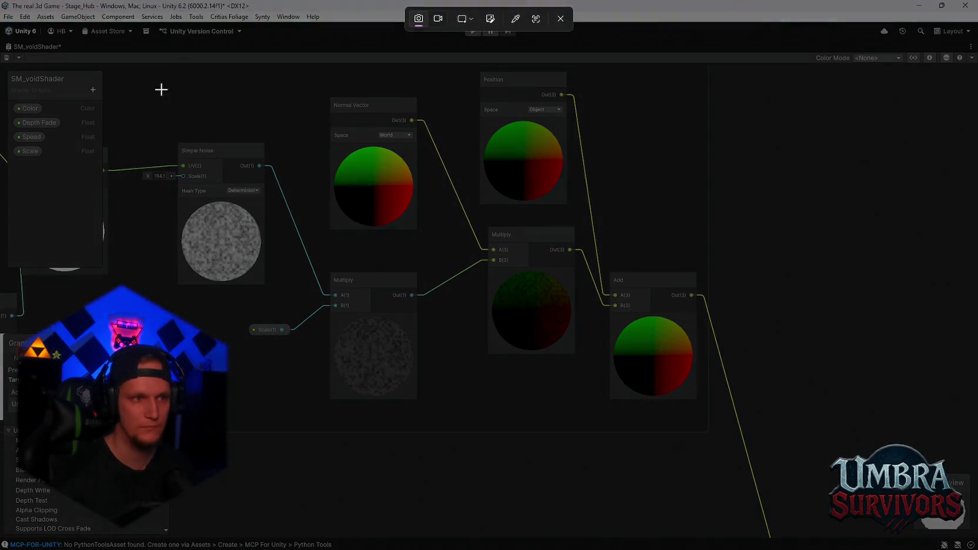
left_click_drag(124, 66, 782, 451)
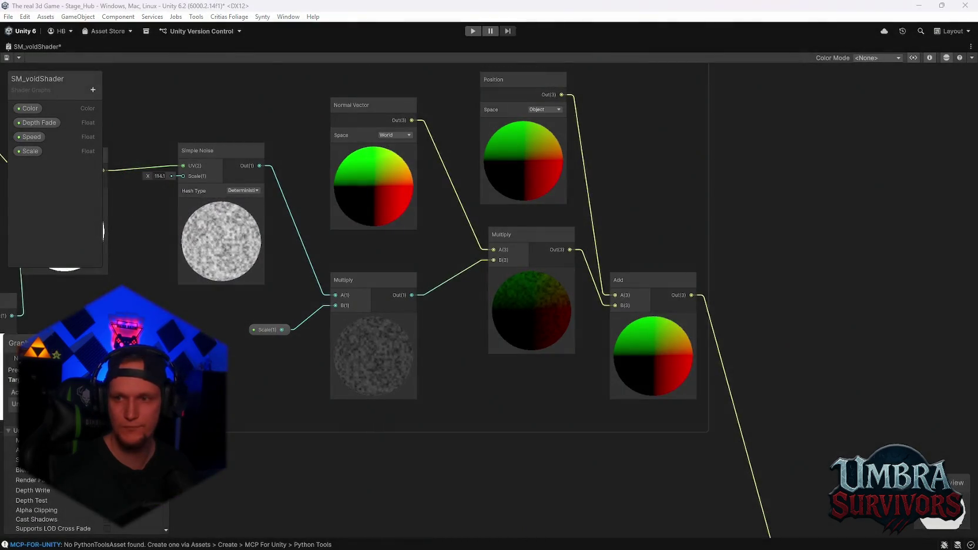
- Screenshot the Depth Fade group with the Vertex and Fragment outputs, then restore the docked layout
scroll(609, 400, "down", 3)
left_click_drag(609, 400, 611, 217)
scroll(587, 296, "up", 3)
left_click_drag(588, 300, 649, 151)
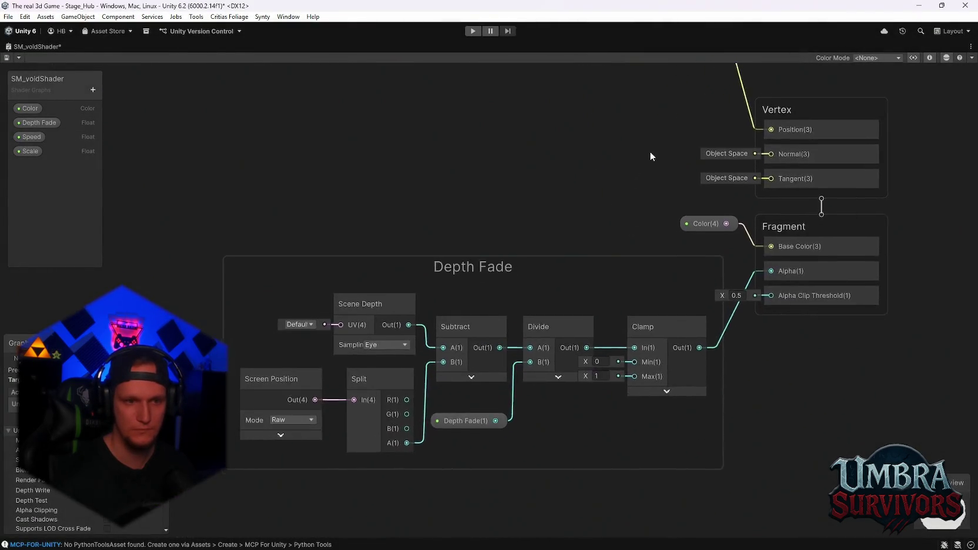
left_click(840, 188)
key("super+shift+s")
mouse_move(964, 63)
left_mouse_down()
mouse_move(243, 466)
mouse_move(185, 468)
left_mouse_up()
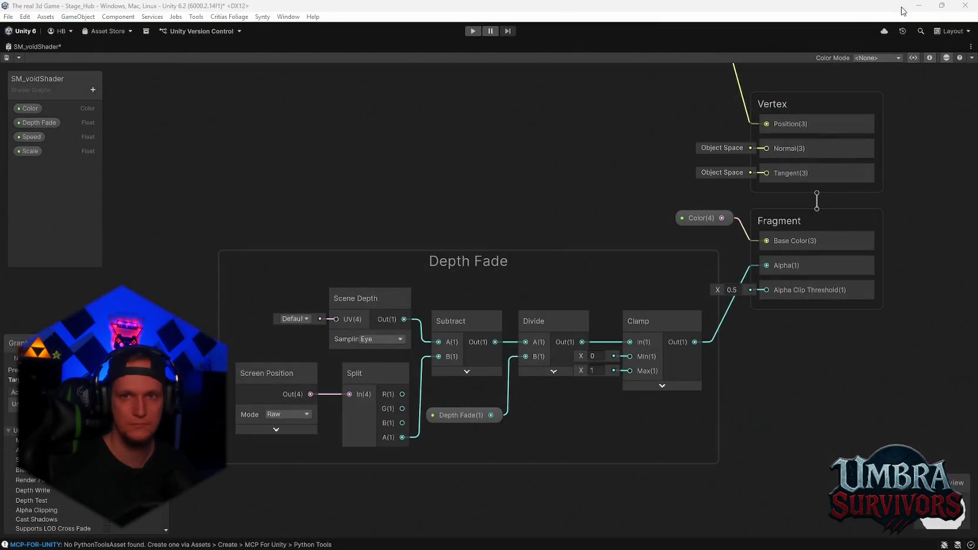
double_click(46, 42)
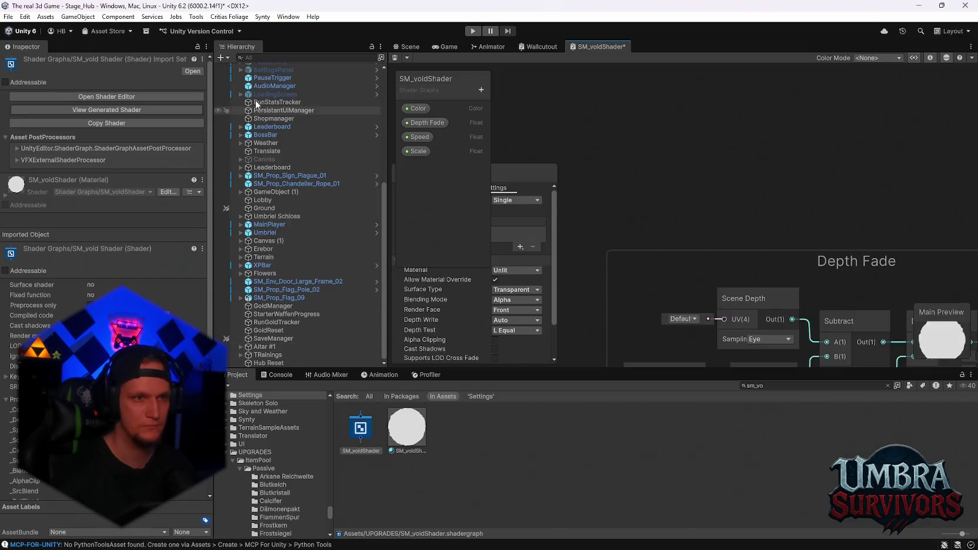
- Back in the Scene view, select the Plane carrying the god rays material and zoom to it
scroll(238, 95, "up", 10)
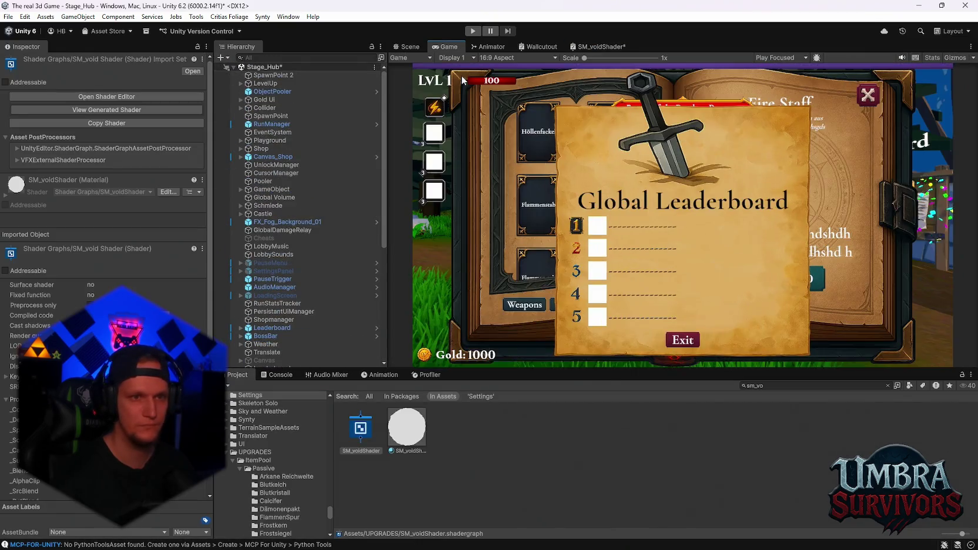
left_click(445, 46)
left_click(410, 46)
left_click(592, 301)
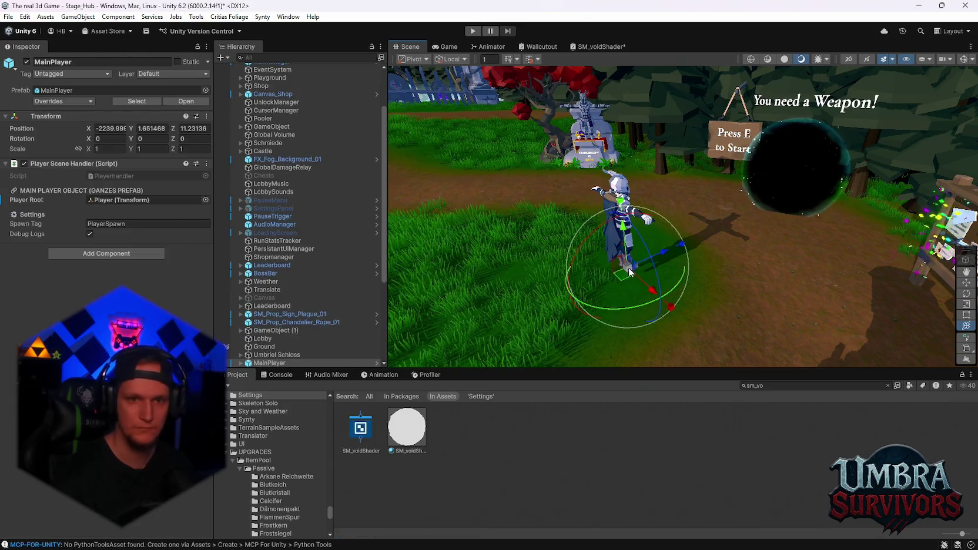
scroll(306, 235, "down", 5)
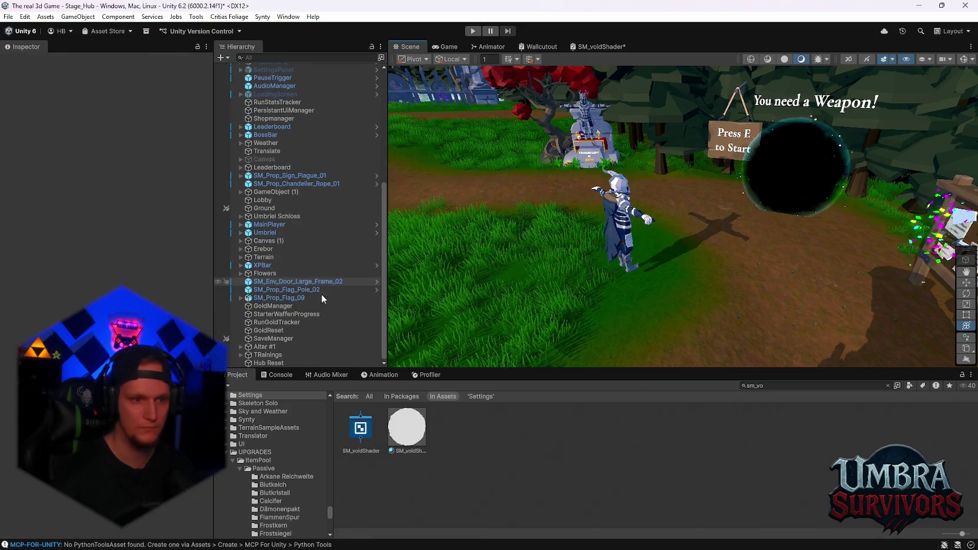
left_click(321, 293)
scroll(509, 288, "up", 5)
scroll(106, 235, "down", 4)
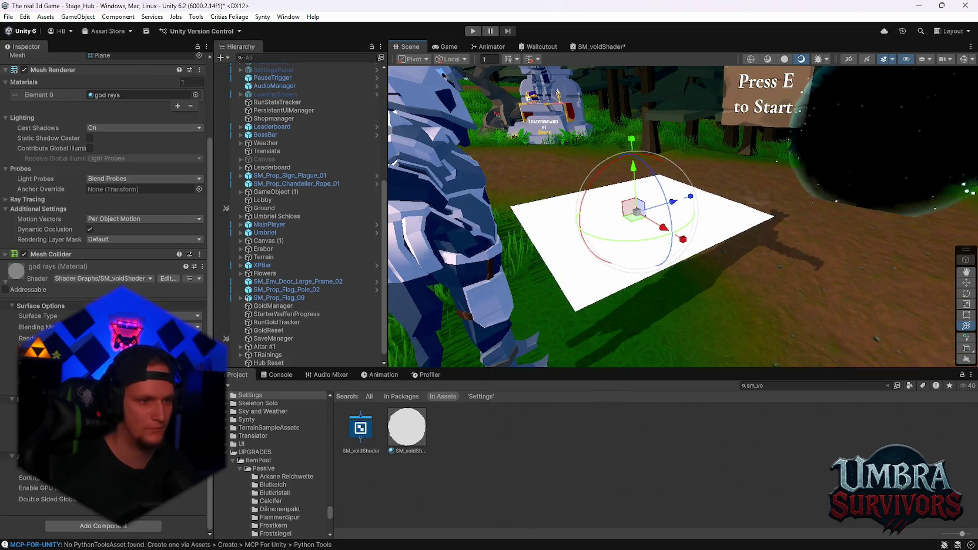
- Screenshot the whole editor showing the plane, check the recent scenes list, then enter Play mode
key("super+shift+s")
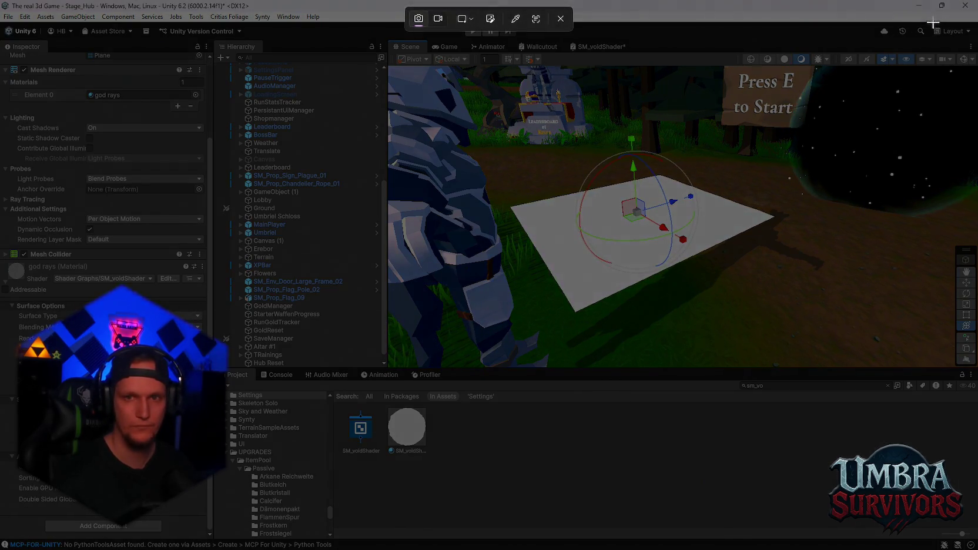
left_click_drag(941, 11, 4, 535)
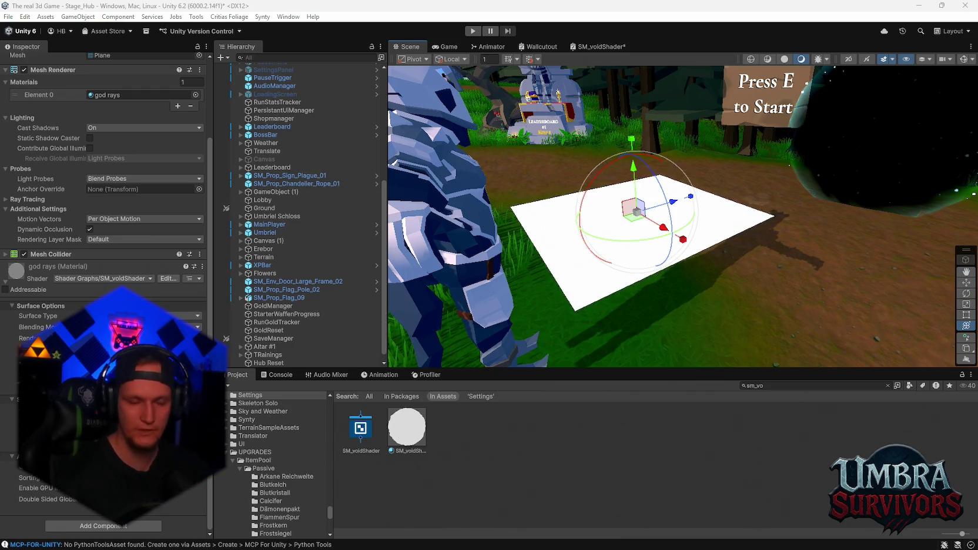
left_click(8, 16)
mouse_move(82, 51)
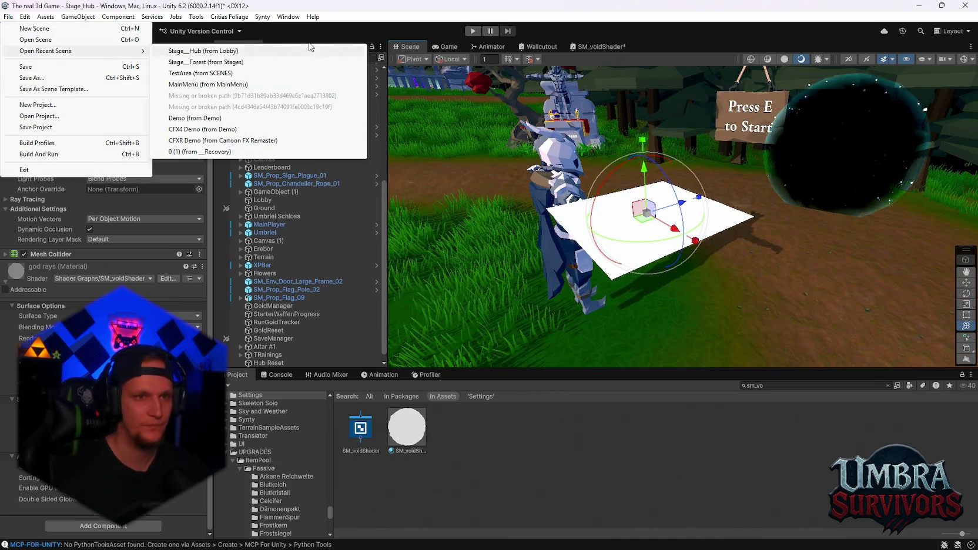
left_click(471, 32)
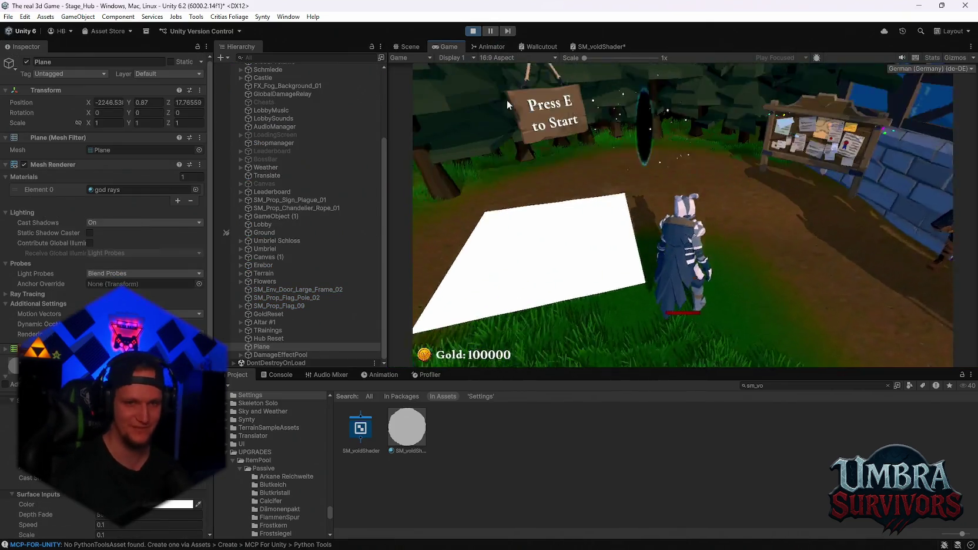
- Run and jump the character across the grass with A and Space, then pause and stop playing
left_click(506, 100)
key("a")
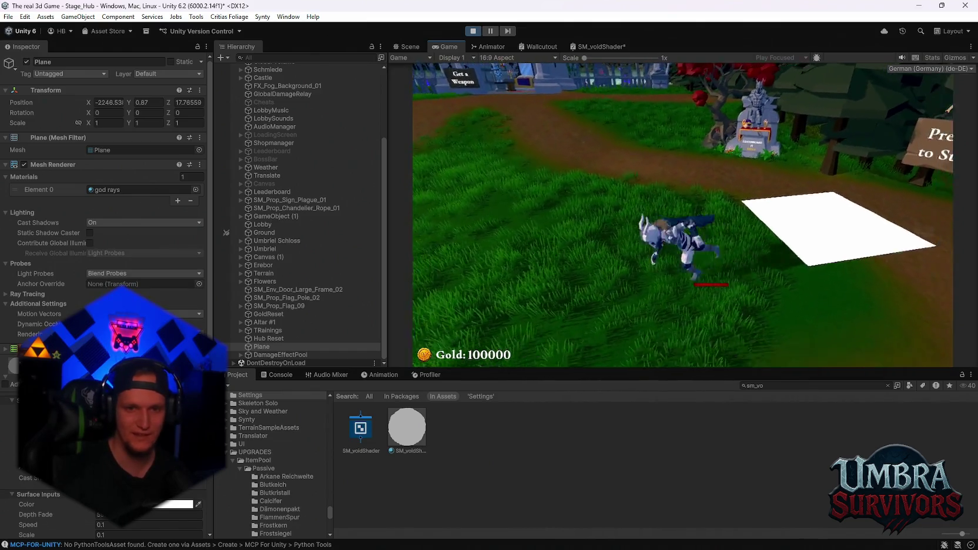
key("space")
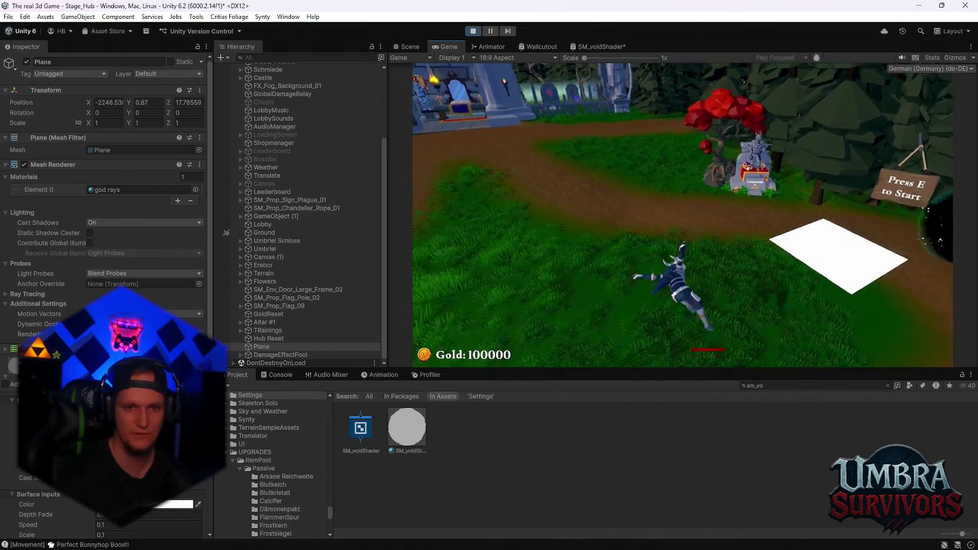
key("Escape")
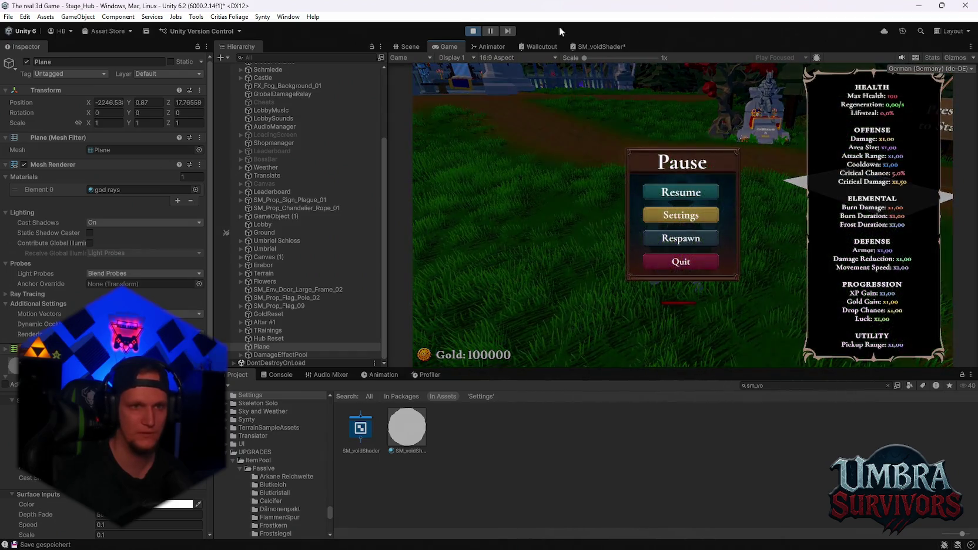
left_click(467, 30)
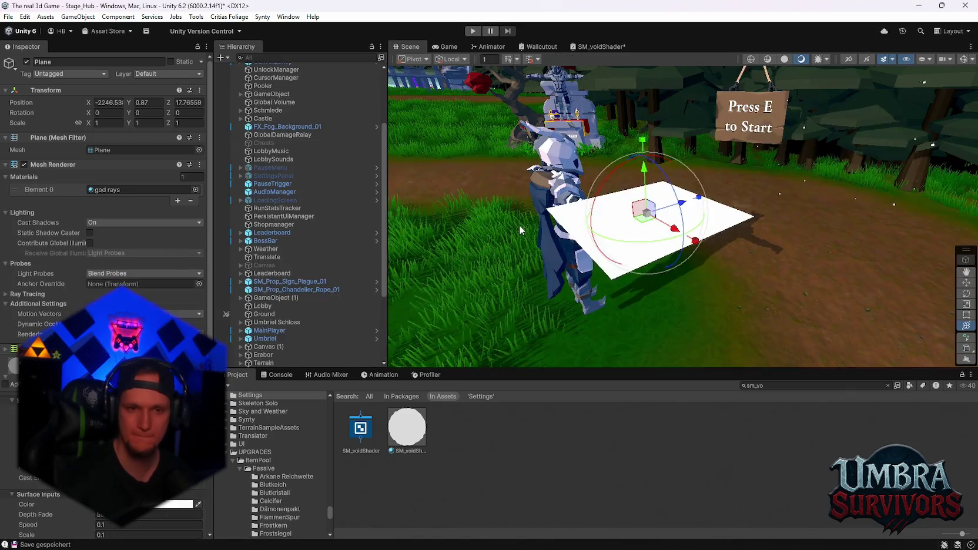
- Select the Player child under MainPlayer to review its Rigidbody, then enter Play mode
left_click(253, 331)
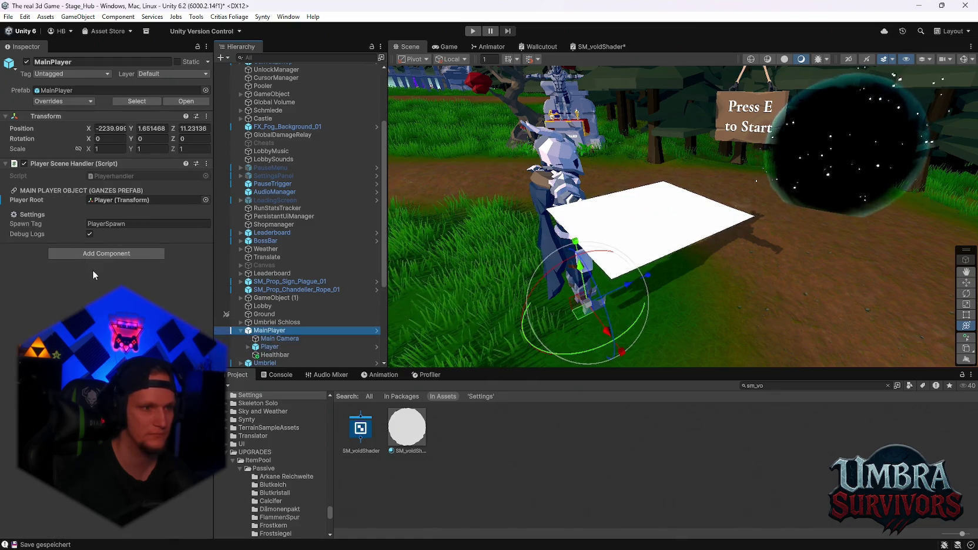
scroll(279, 329, "down", 6)
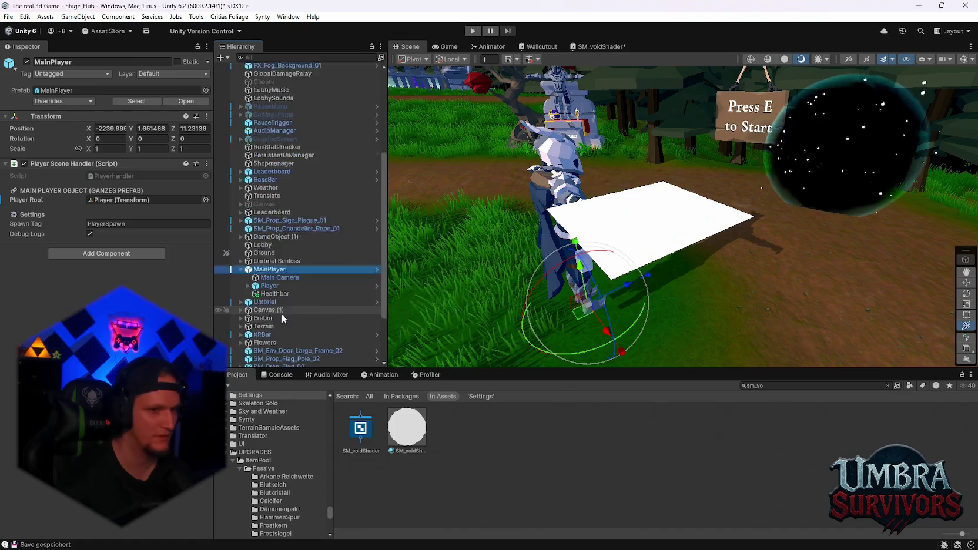
left_click(269, 208)
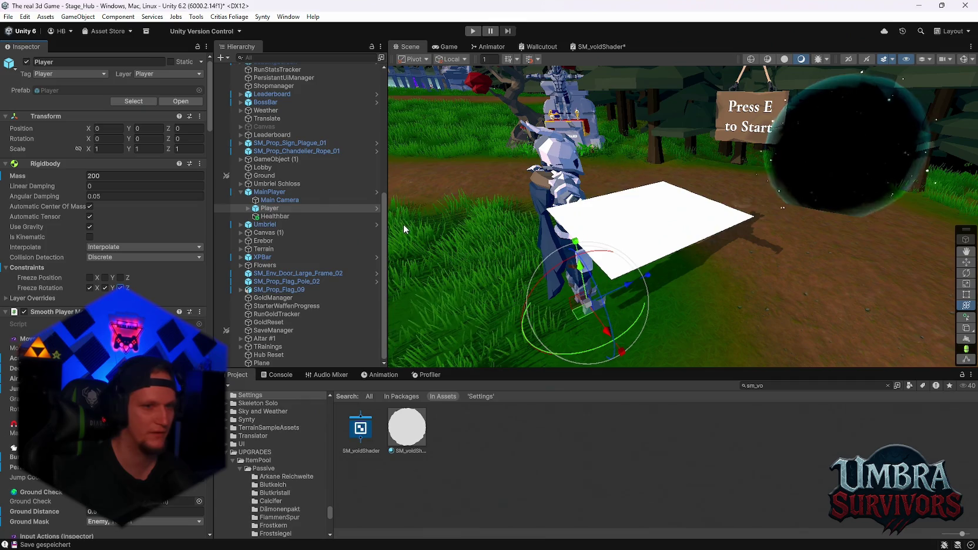
left_click(473, 31)
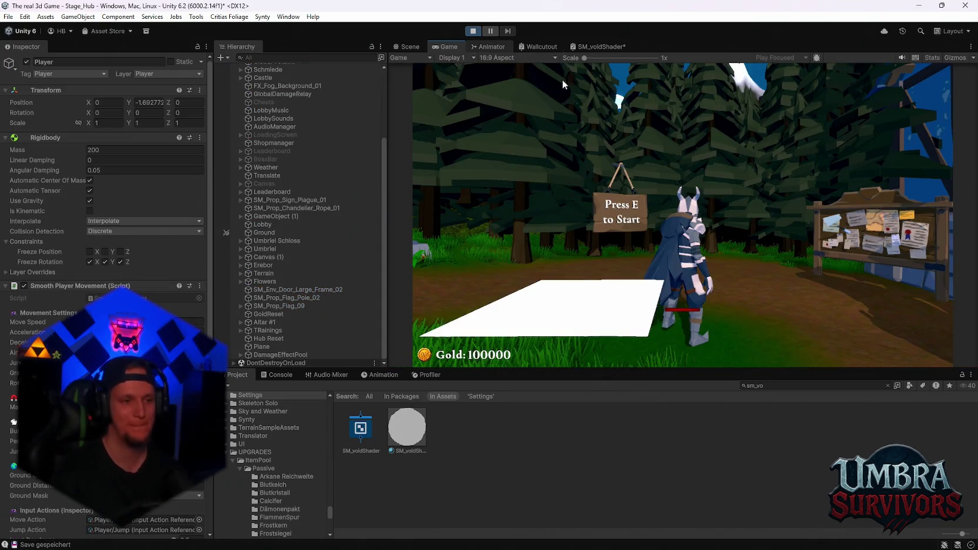
- Run to the Get a Weapon shrine, view Mjolnier's upgrade details, and close the book
left_click(604, 189)
key("w")
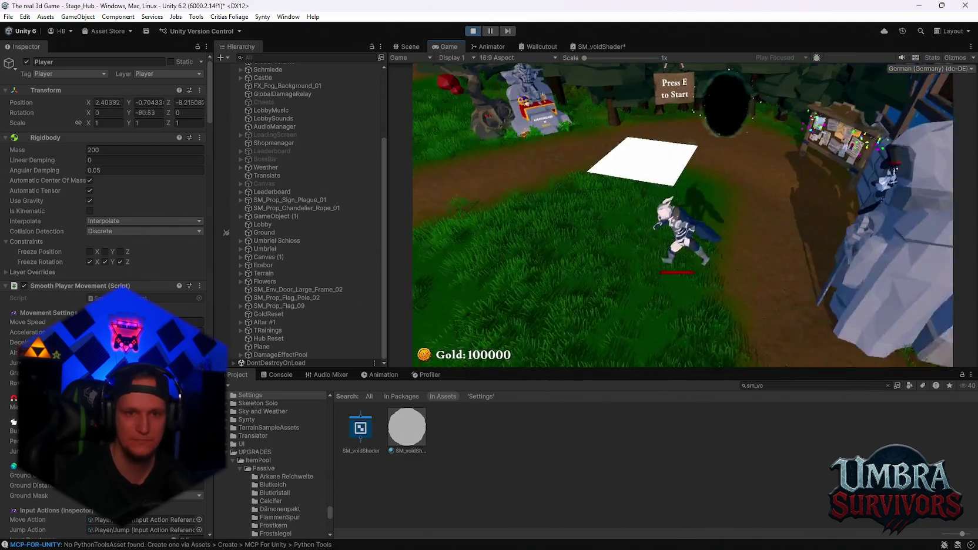
key("w")
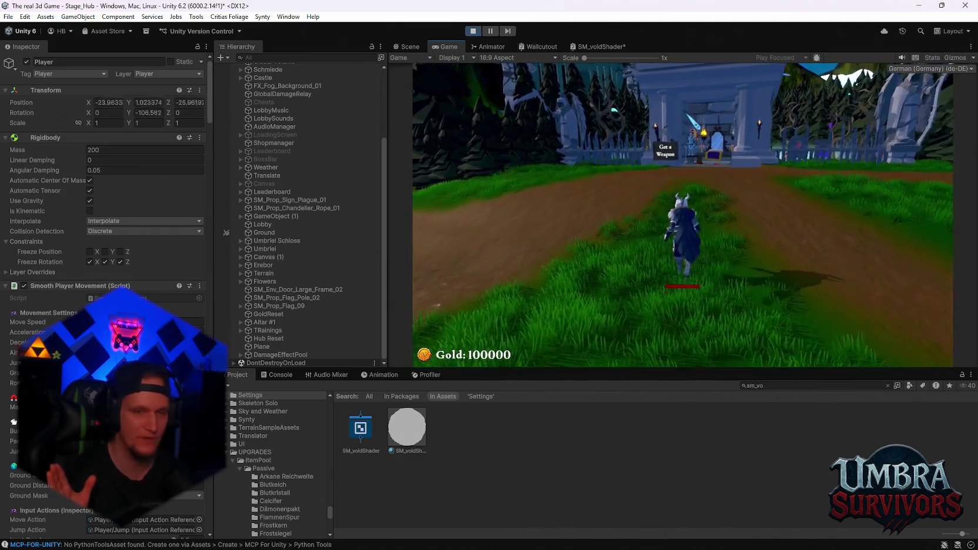
key("w")
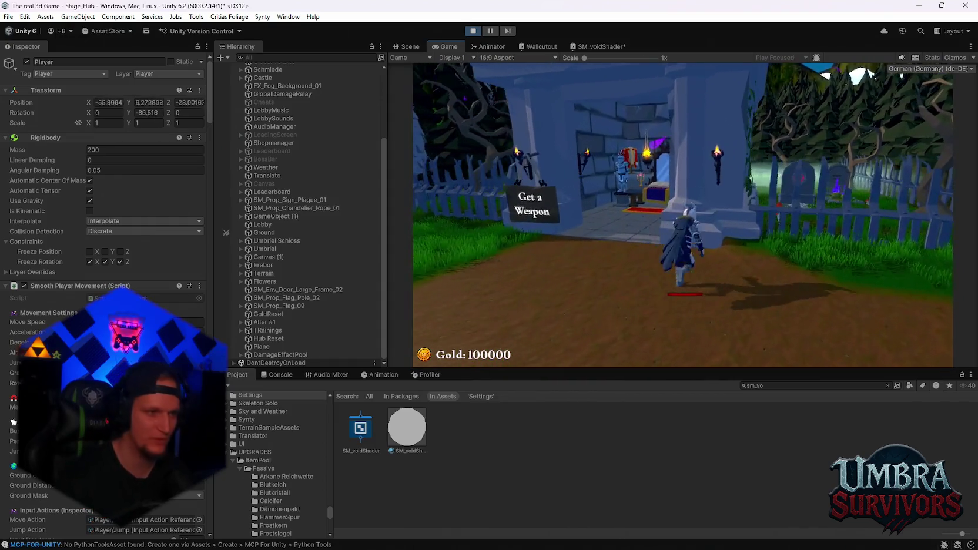
key("w")
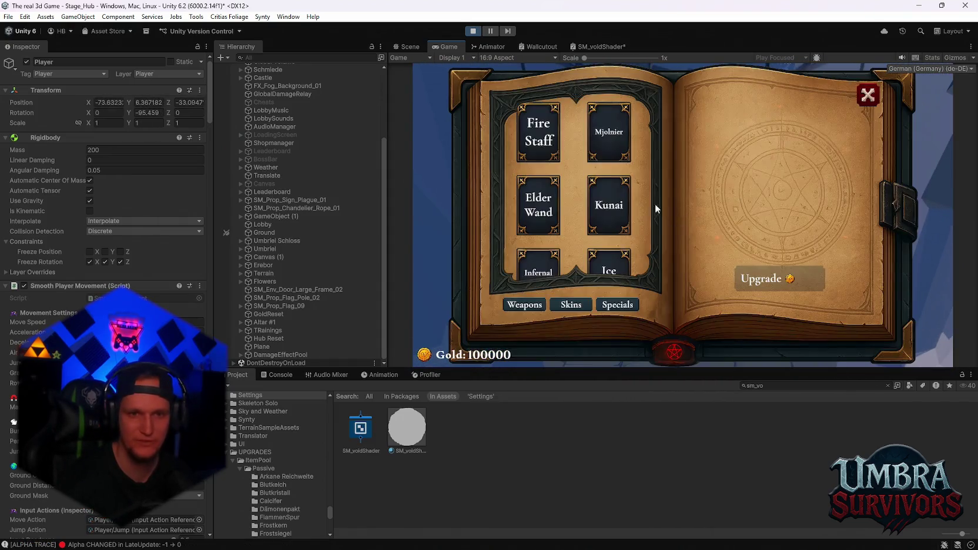
left_click(608, 140)
left_click(867, 94)
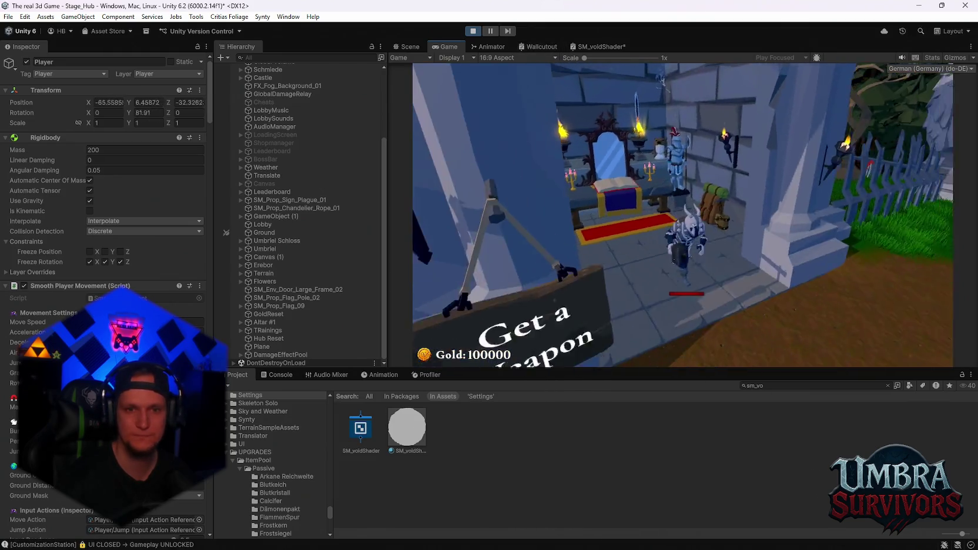
- Enable rendering statistics from the pause menu, then run into the portal to load Stage_Forest
key("s")
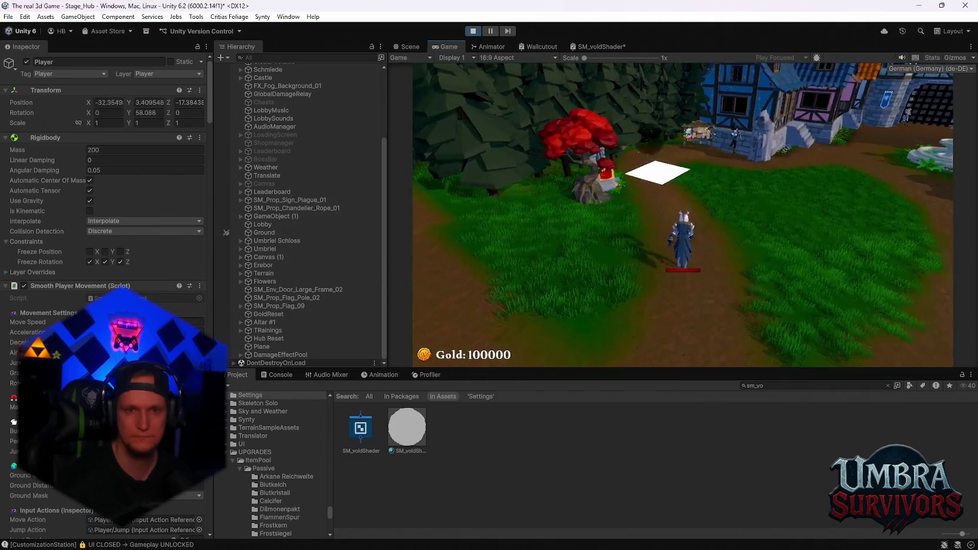
key("Escape")
left_click(931, 57)
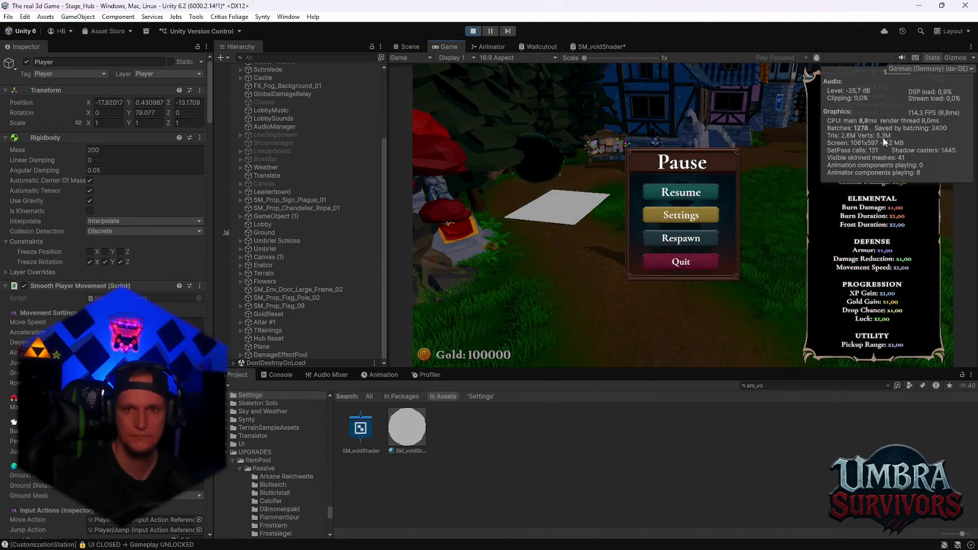
left_click(682, 192)
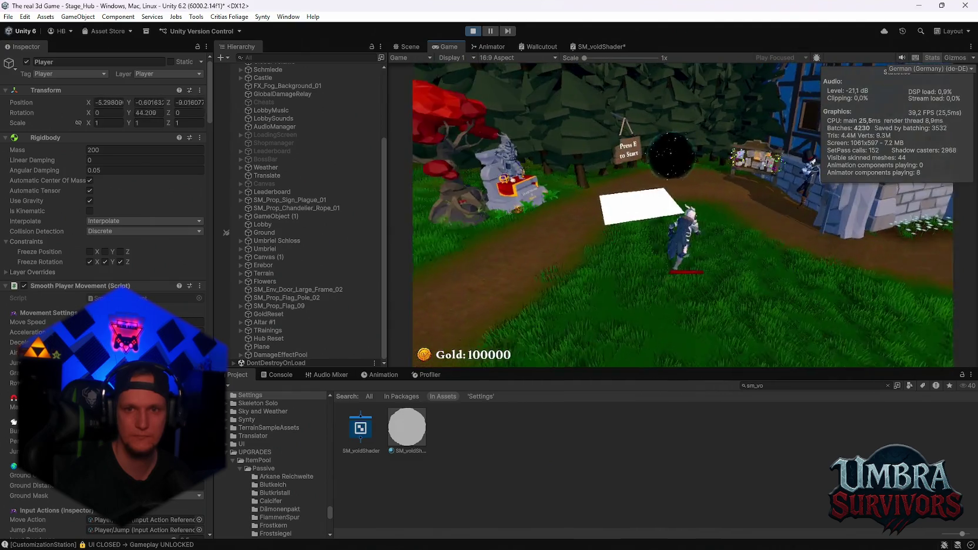
key("s")
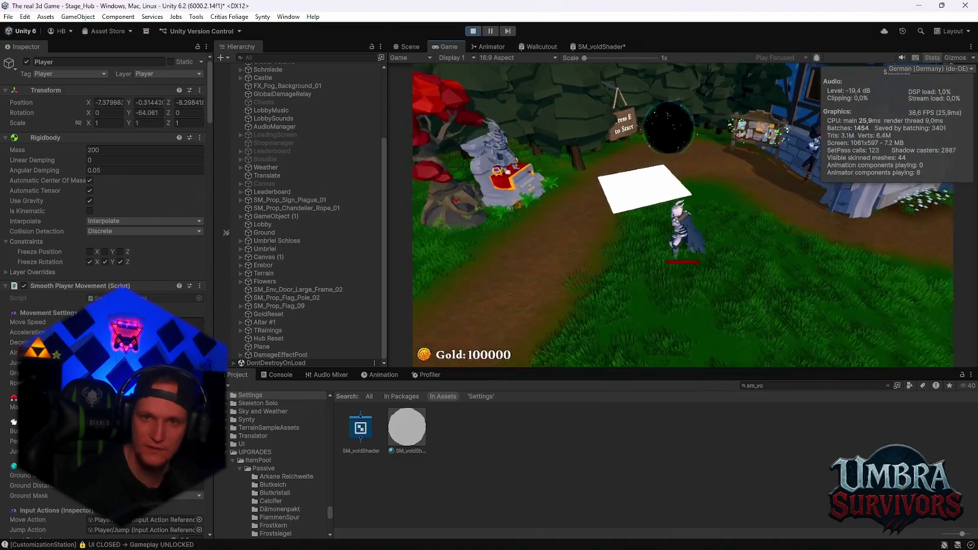
key("w")
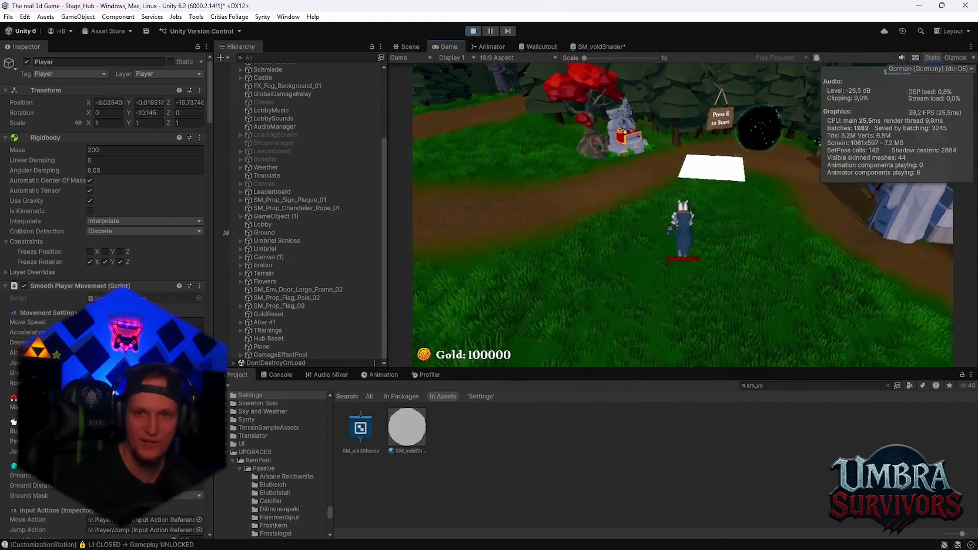
key("w")
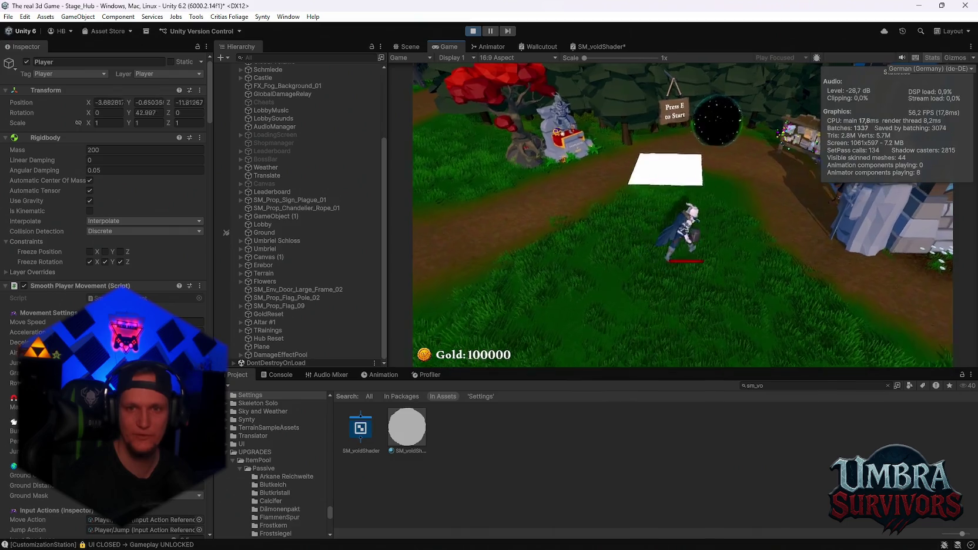
key("e")
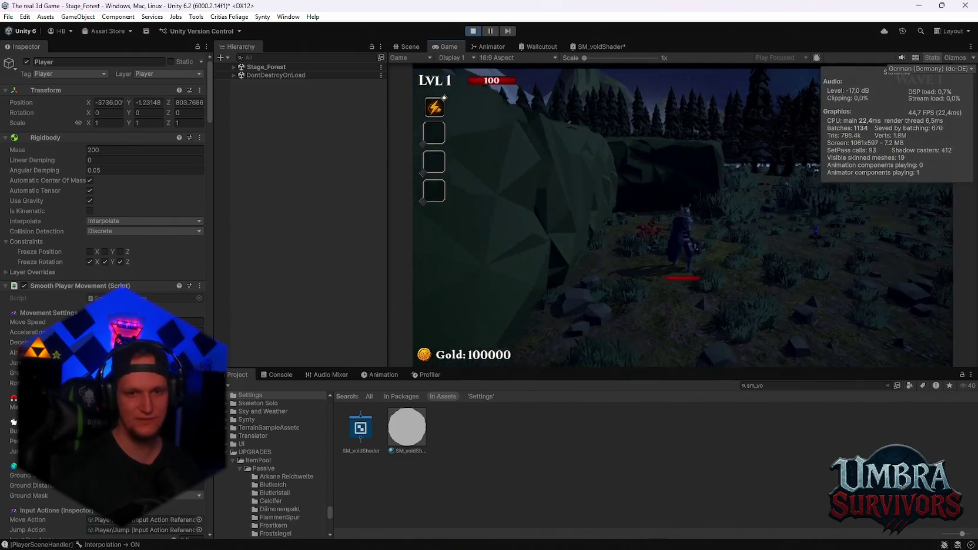
- Walk the character across the forest field and pause the game
key("w")
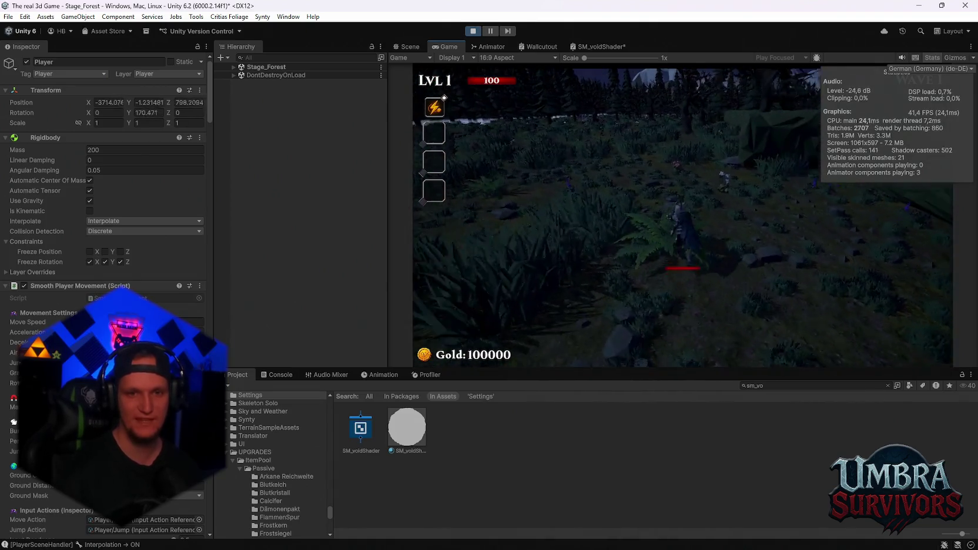
key("w")
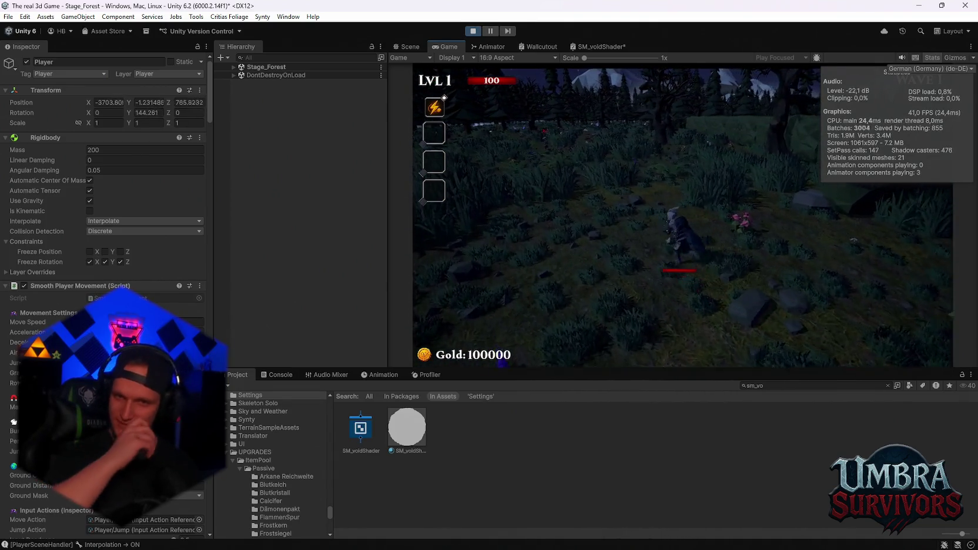
key("w")
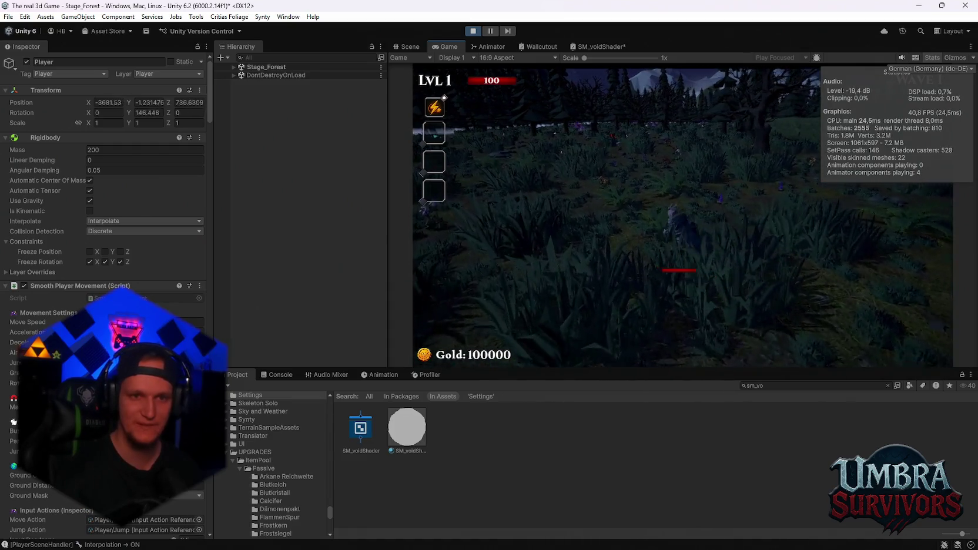
key("w")
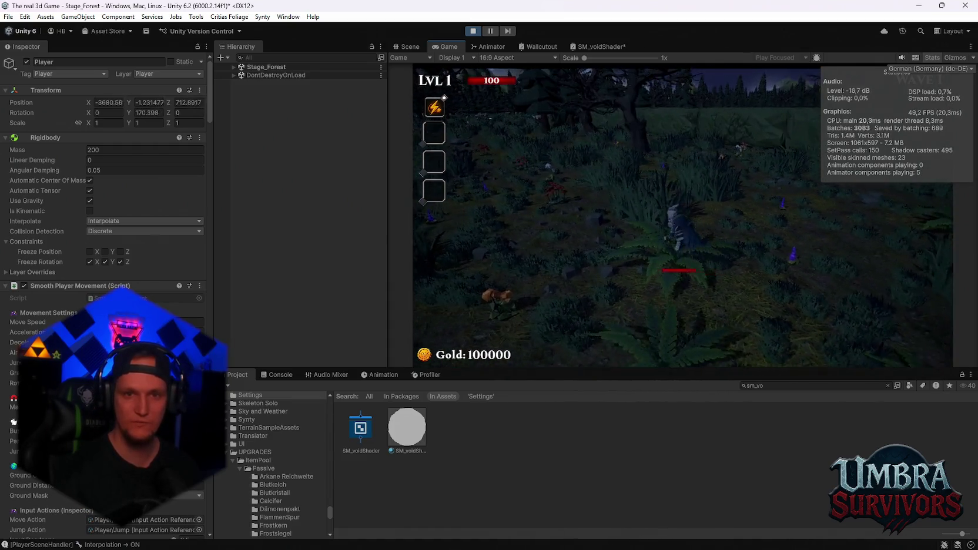
key("w")
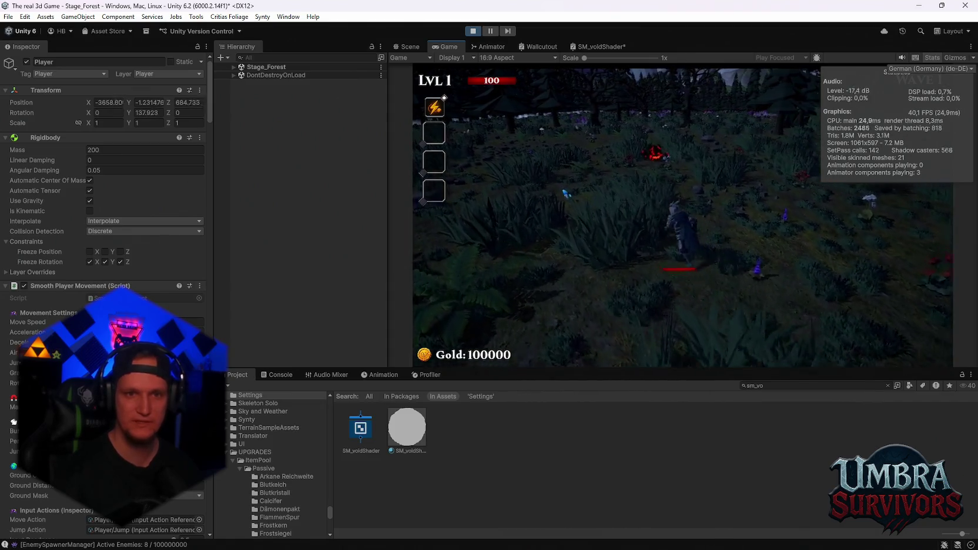
key("Escape")
- In the Scene view, tilt the camera over the hedge maze walls and down among the trees
left_click(407, 47)
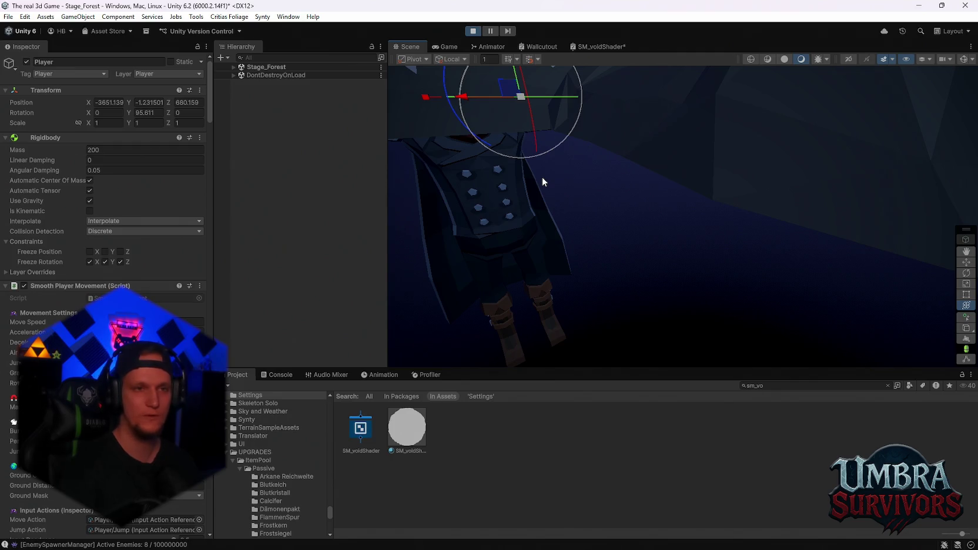
left_click(445, 47)
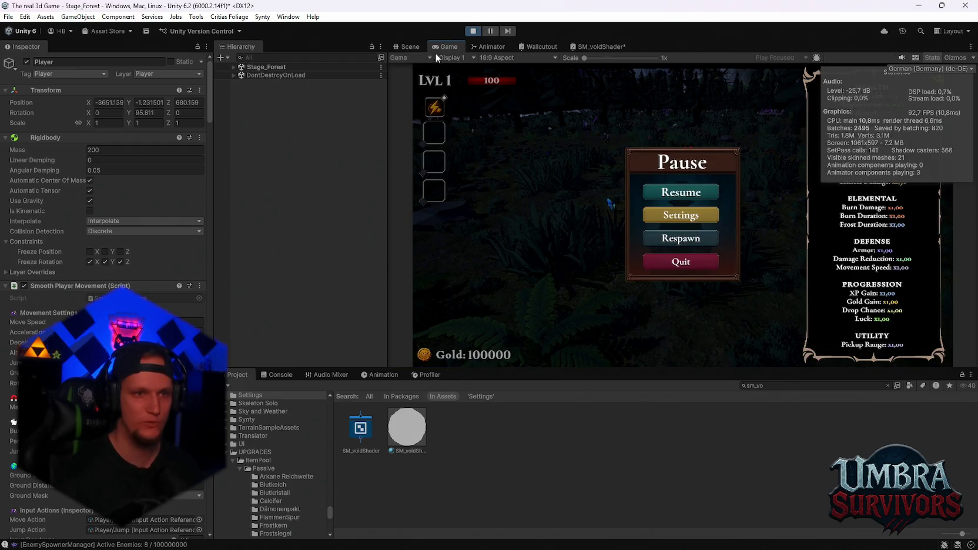
key("ctrl+1")
scroll(551, 135, "down", 5)
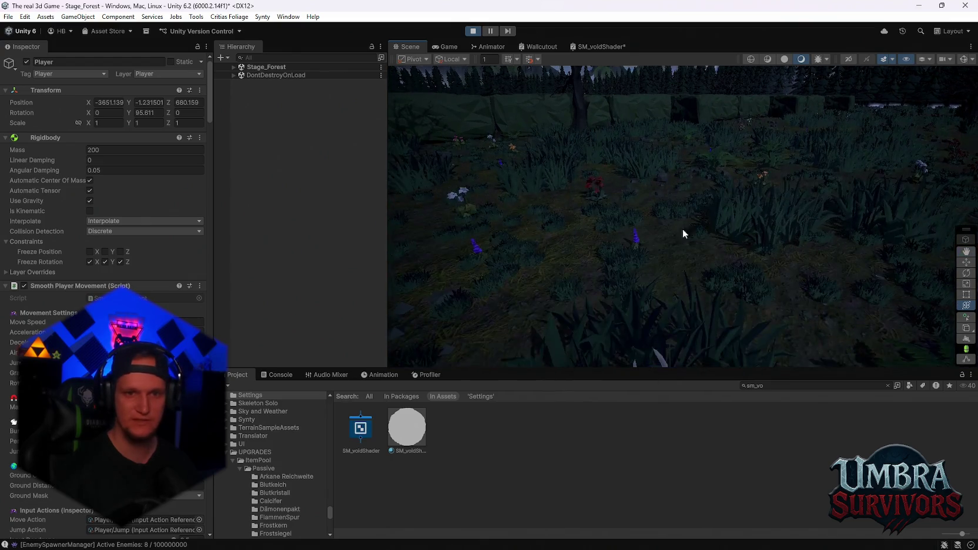
mouse_move(652, 118)
left_mouse_down()
mouse_move(683, 240)
mouse_move(849, 258)
mouse_move(831, 289)
mouse_move(690, 264)
mouse_move(718, 212)
mouse_move(798, 228)
mouse_move(720, 202)
mouse_move(920, 225)
mouse_move(646, 332)
mouse_move(692, 240)
mouse_move(521, 246)
mouse_move(677, 170)
mouse_move(644, 253)
mouse_move(753, 277)
mouse_move(733, 238)
mouse_move(796, 152)
mouse_move(714, 225)
mouse_move(668, 140)
mouse_move(659, 198)
mouse_move(565, 214)
mouse_move(663, 226)
mouse_move(769, 207)
mouse_move(646, 260)
mouse_move(840, 283)
left_mouse_up()
mouse_move(640, 239)
left_mouse_down()
mouse_move(699, 232)
mouse_move(692, 244)
mouse_move(685, 250)
mouse_move(679, 213)
mouse_move(700, 118)
mouse_move(605, 88)
mouse_move(803, 196)
mouse_move(787, 224)
mouse_move(783, 214)
mouse_move(738, 218)
mouse_move(789, 227)
left_mouse_up()
scroll(788, 227, "down", 5)
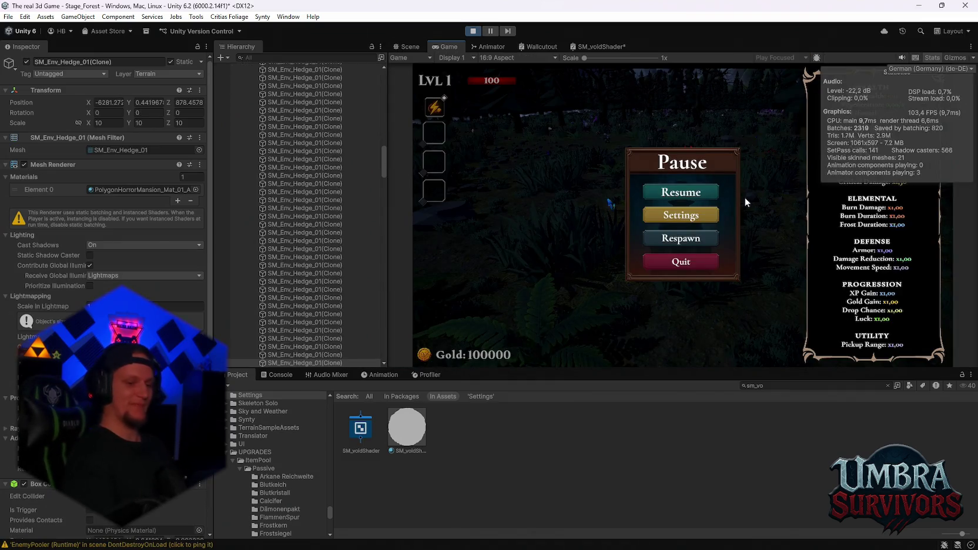
- Resume, pause again, and survey the hedge maze from overhead and up close in the Scene view
left_click(684, 191)
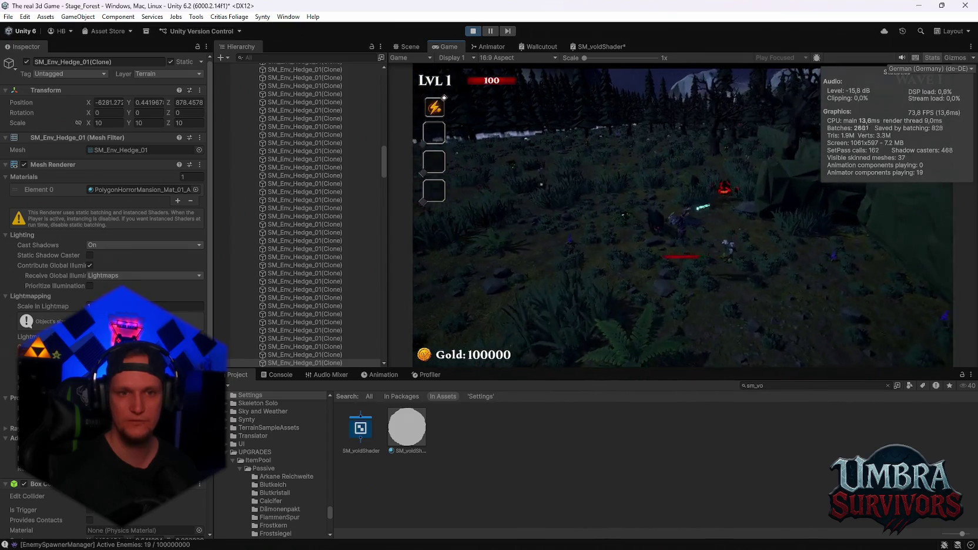
key("Escape")
left_click(408, 47)
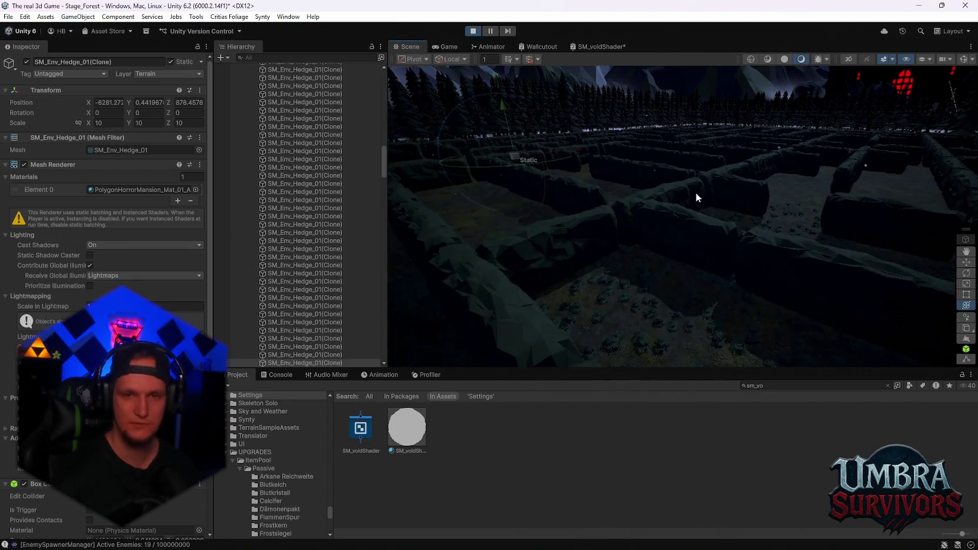
mouse_move(695, 193)
left_mouse_down()
mouse_move(728, 204)
mouse_move(766, 248)
mouse_move(556, 114)
mouse_move(567, 312)
mouse_move(599, 214)
mouse_move(648, 133)
mouse_move(787, 133)
mouse_move(733, 207)
mouse_move(633, 127)
mouse_move(651, 210)
mouse_move(593, 201)
mouse_move(450, 149)
mouse_move(375, 156)
mouse_move(204, 119)
mouse_move(113, 138)
mouse_move(76, 127)
mouse_move(13, 149)
mouse_move(47, 518)
mouse_move(52, 488)
mouse_move(860, 63)
left_mouse_up()
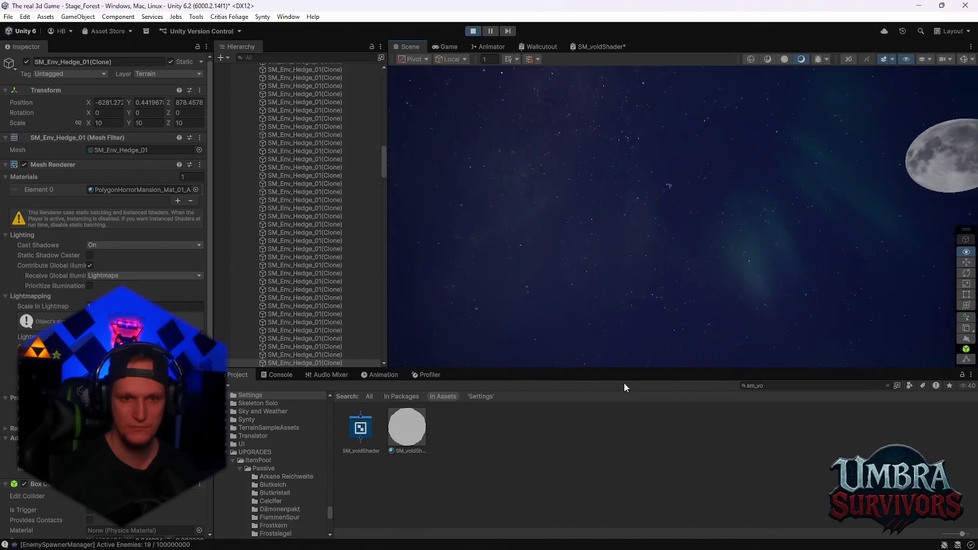
mouse_move(624, 388)
left_mouse_down()
mouse_move(654, 170)
mouse_move(956, 146)
mouse_move(508, 156)
mouse_move(212, 144)
mouse_move(610, 254)
mouse_move(442, 113)
mouse_move(447, 94)
mouse_move(470, 76)
left_mouse_up()
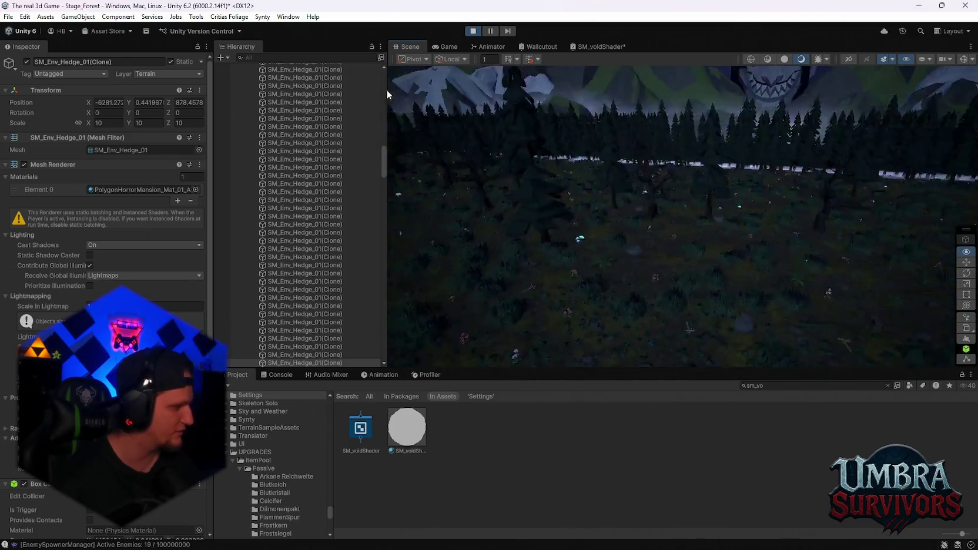
mouse_move(837, 38)
left_mouse_down()
mouse_move(647, 177)
mouse_move(342, 140)
mouse_move(550, 144)
mouse_move(505, 100)
mouse_move(399, 120)
left_mouse_up()
mouse_move(300, 117)
left_mouse_down()
mouse_move(453, 124)
mouse_move(478, 117)
mouse_move(383, 93)
mouse_move(241, 116)
mouse_move(293, 121)
mouse_move(343, 110)
mouse_move(375, 69)
mouse_move(579, 138)
mouse_move(616, 189)
mouse_move(570, 215)
mouse_move(491, 185)
mouse_move(414, 58)
mouse_move(373, 172)
mouse_move(125, 163)
mouse_move(630, 218)
mouse_move(781, 213)
mouse_move(815, 201)
mouse_move(703, 103)
mouse_move(607, 209)
mouse_move(508, 198)
mouse_move(500, 177)
mouse_move(331, 28)
mouse_move(208, 187)
mouse_move(146, 233)
mouse_move(584, 229)
mouse_move(478, 68)
mouse_move(699, 141)
mouse_move(509, 102)
mouse_move(443, 229)
mouse_move(414, 228)
left_mouse_up()
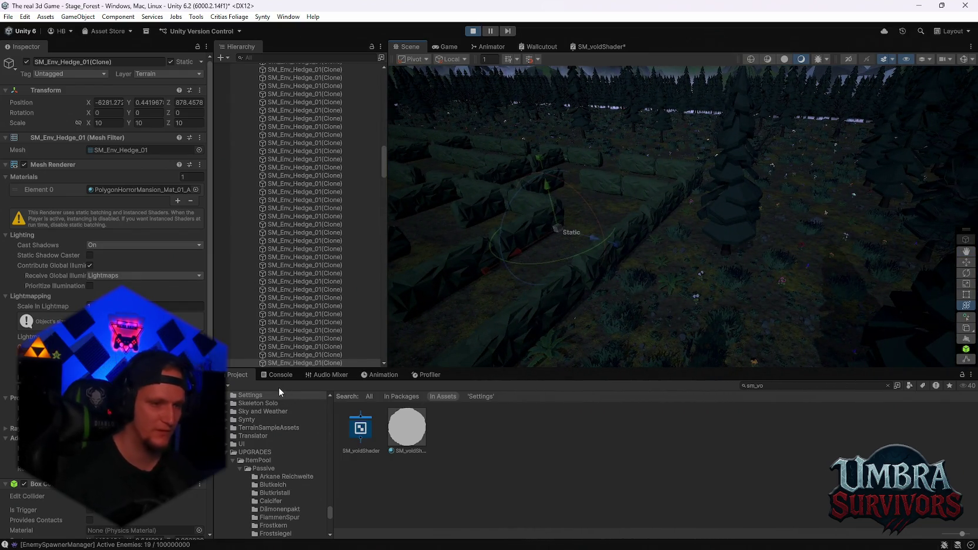
- Stop Play mode, check the Console log, and return to the Project window
left_click(473, 32)
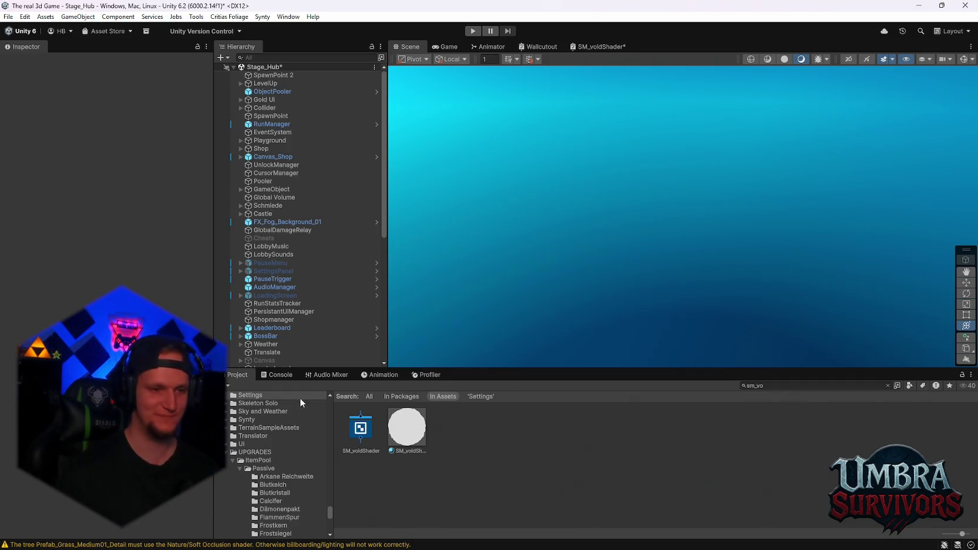
left_click(284, 376)
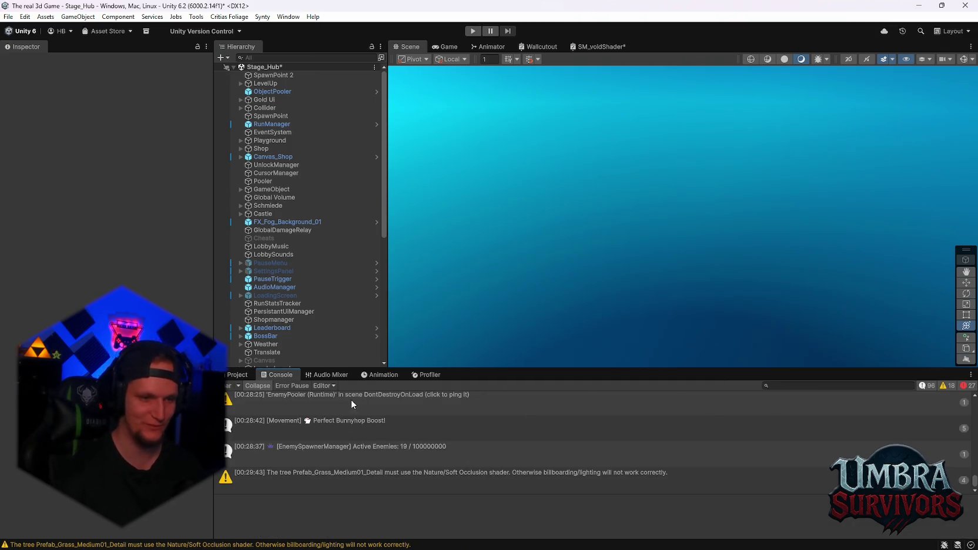
left_click(252, 374)
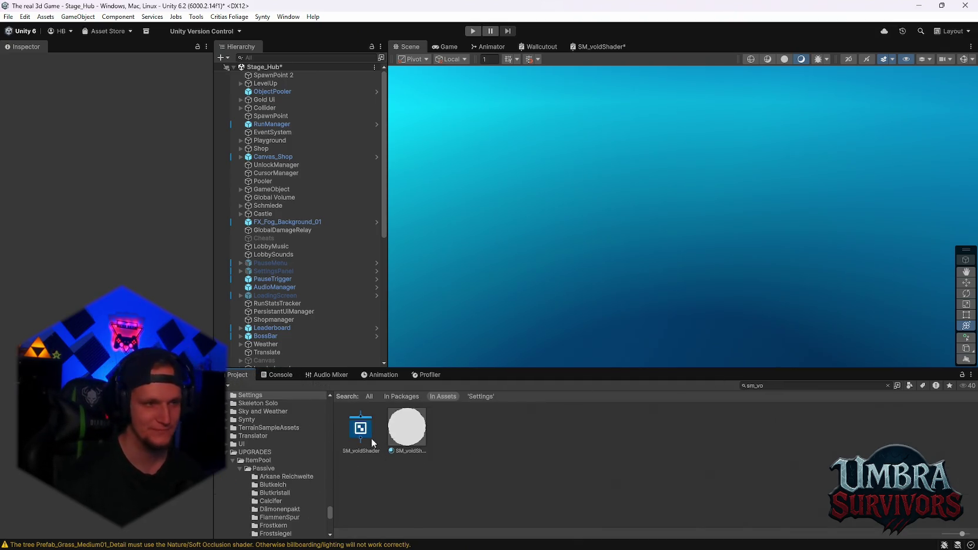
scroll(303, 487, "down", 10)
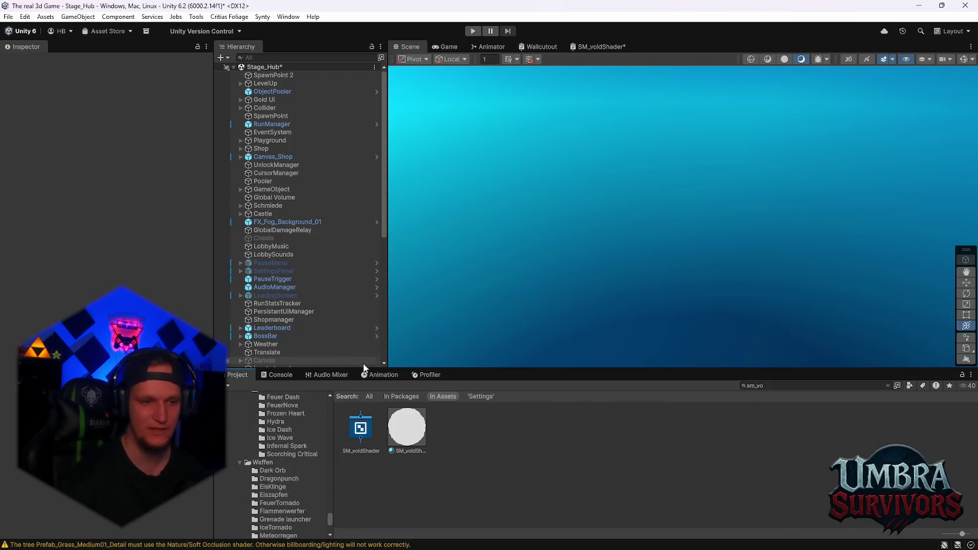
- Open Stage_Forest from the recent scenes list, answering the Stage_Hub unsaved-changes prompt
left_click(8, 16)
mouse_move(24, 51)
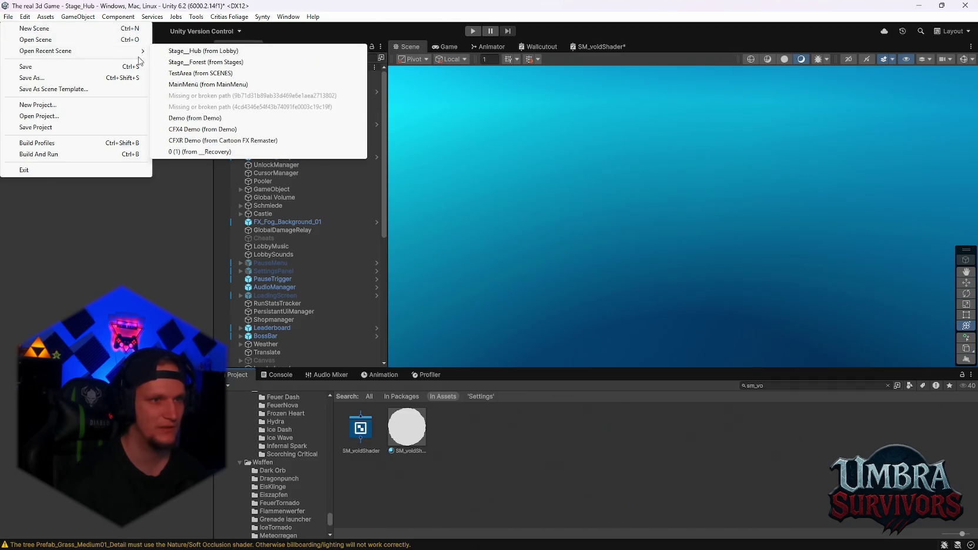
left_click(191, 63)
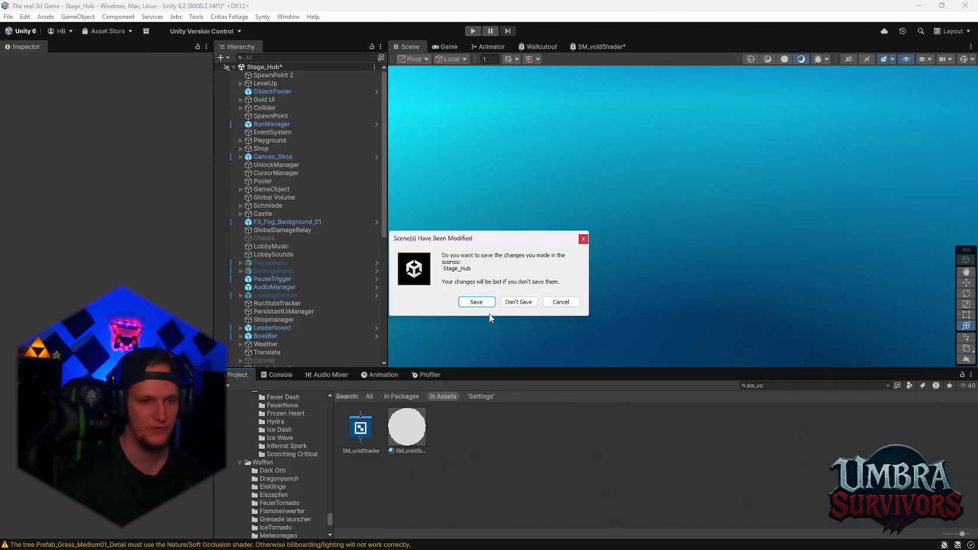
left_click(473, 303)
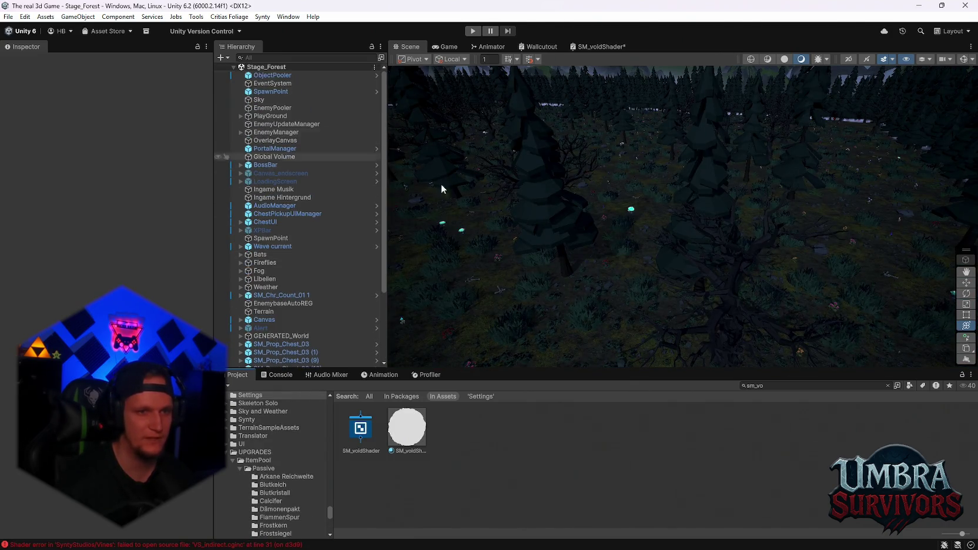
- Select WorldGen under PlayGround and run Generate World from the Map Generator menu
mouse_move(441, 183)
left_mouse_down()
mouse_move(637, 228)
mouse_move(633, 221)
mouse_move(684, 292)
mouse_move(735, 226)
mouse_move(723, 200)
left_mouse_up()
left_click(239, 132)
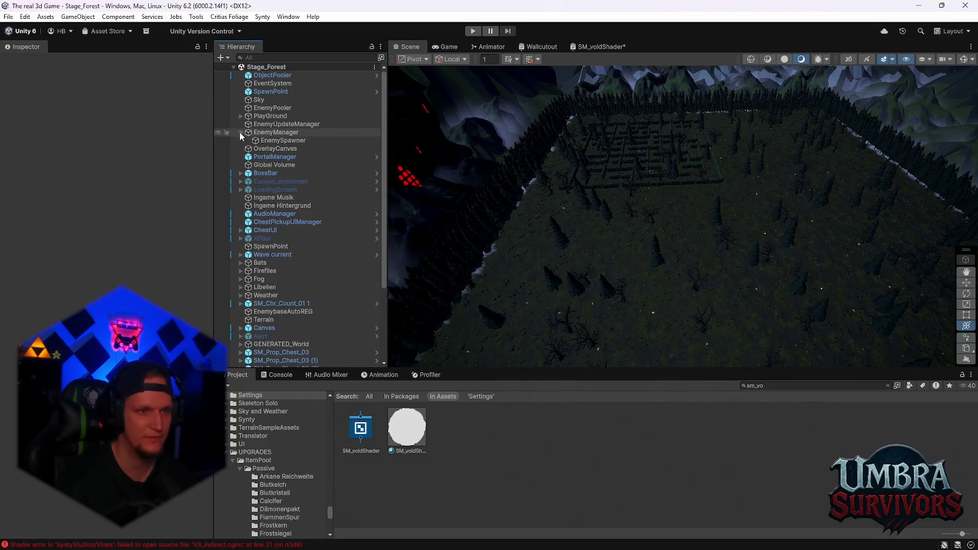
left_click(240, 115)
left_click(264, 124)
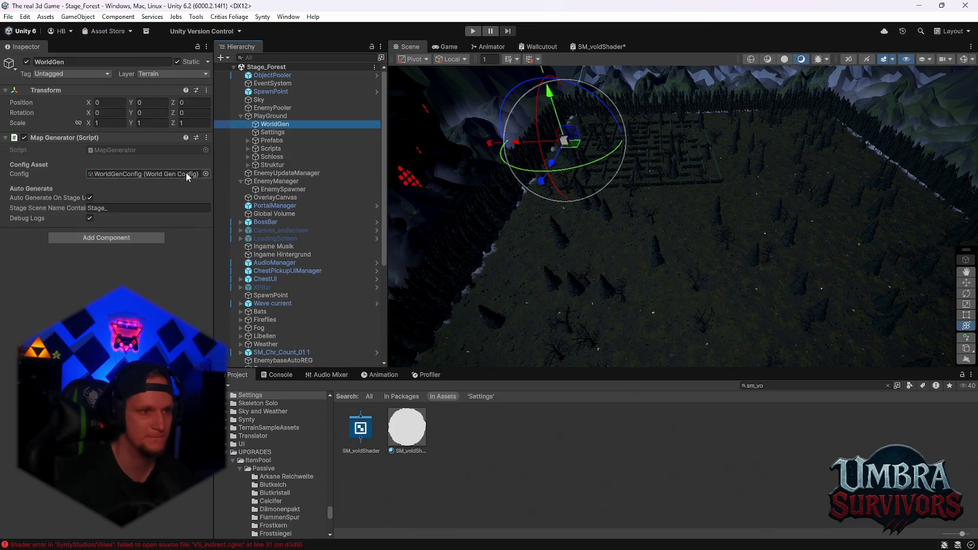
left_click(206, 137)
left_click(241, 279)
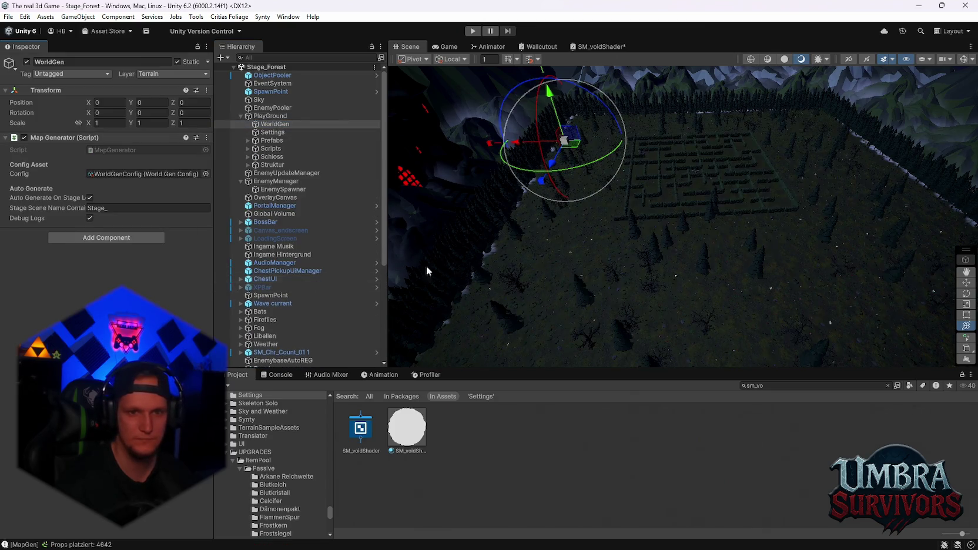
- Orbit around the regenerated maze, then open the WorldGenConfig asset from WorldGen's Config field
mouse_move(426, 265)
left_mouse_down()
mouse_move(662, 252)
mouse_move(693, 231)
mouse_move(624, 269)
mouse_move(627, 256)
mouse_move(674, 272)
mouse_move(623, 222)
mouse_move(710, 254)
mouse_move(659, 217)
mouse_move(708, 242)
mouse_move(677, 232)
mouse_move(705, 229)
mouse_move(748, 259)
mouse_move(675, 181)
mouse_move(749, 195)
mouse_move(709, 269)
mouse_move(736, 227)
mouse_move(825, 168)
mouse_move(688, 189)
left_mouse_up()
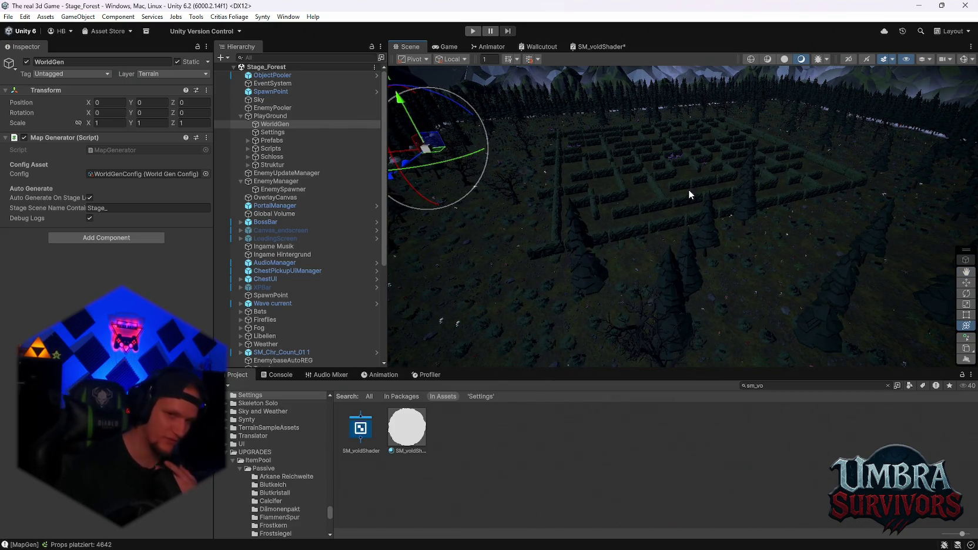
mouse_move(688, 190)
left_mouse_down()
mouse_move(611, 175)
mouse_move(621, 201)
left_mouse_up()
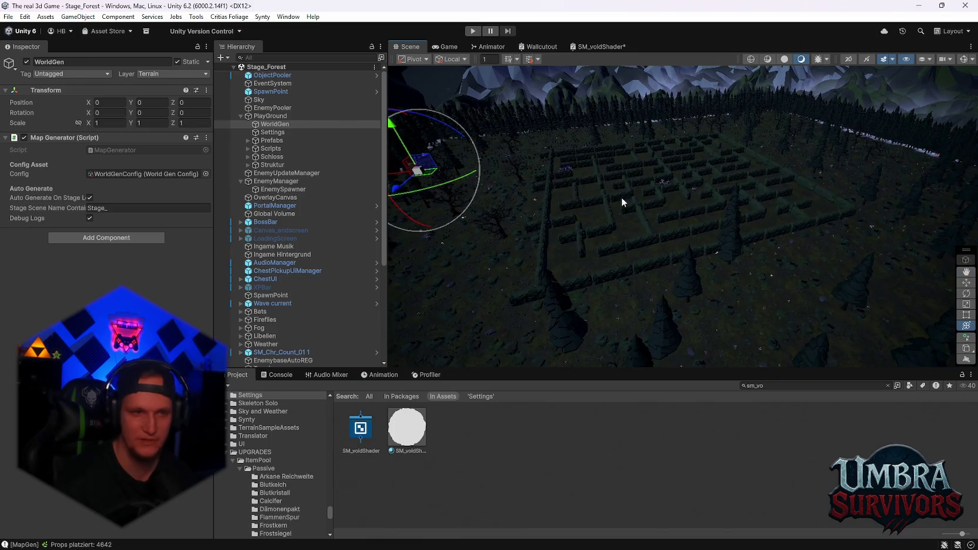
left_click_drag(611, 240, 621, 279)
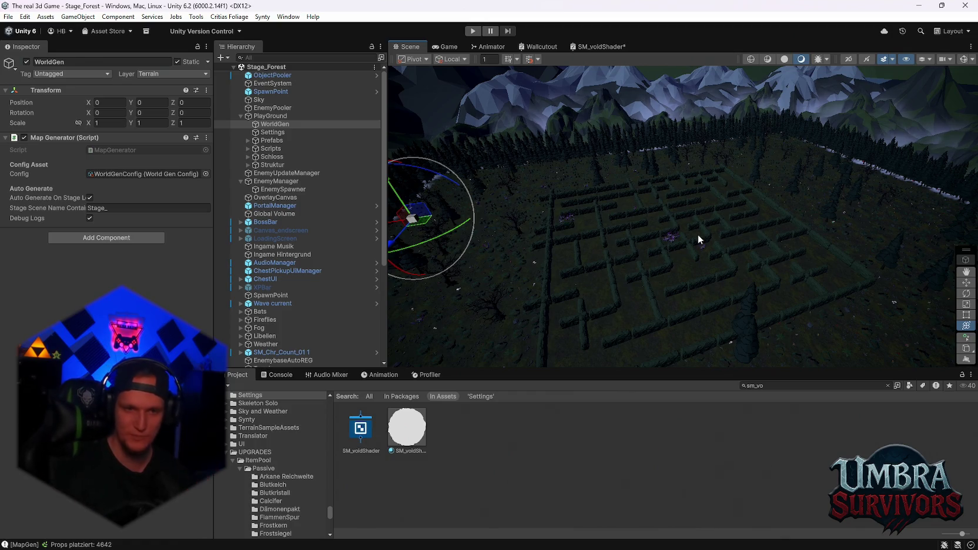
mouse_move(748, 237)
left_mouse_down()
mouse_move(727, 271)
mouse_move(705, 276)
left_mouse_up()
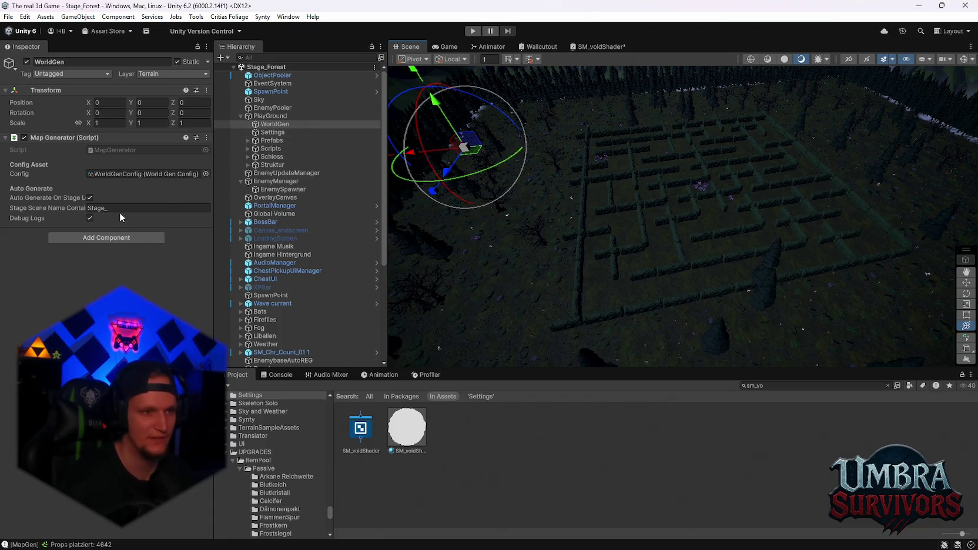
left_click(123, 174)
left_click(600, 505)
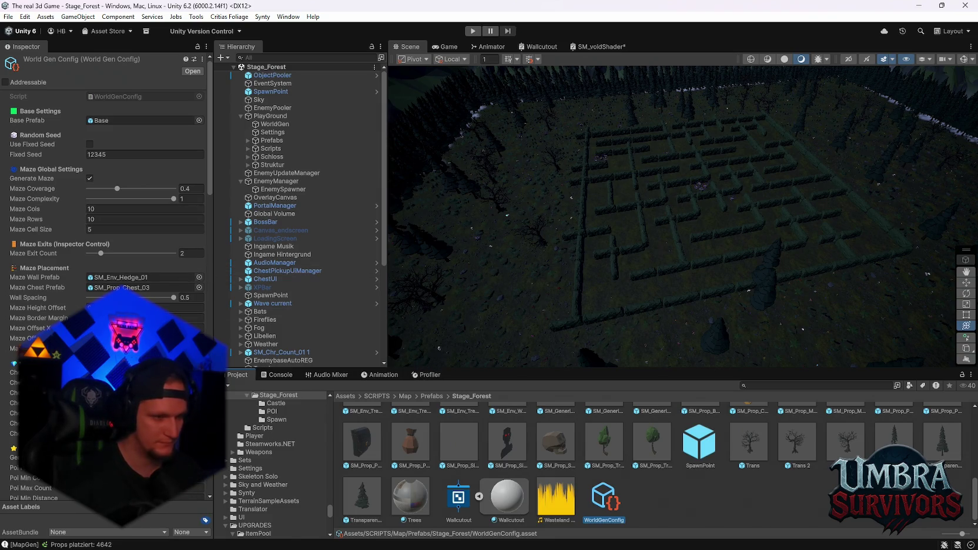
- Scroll through WorldGenConfig's maze, chest and POI settings, then select the POI folder in the 'poi' results
scroll(106, 264, "down", 3)
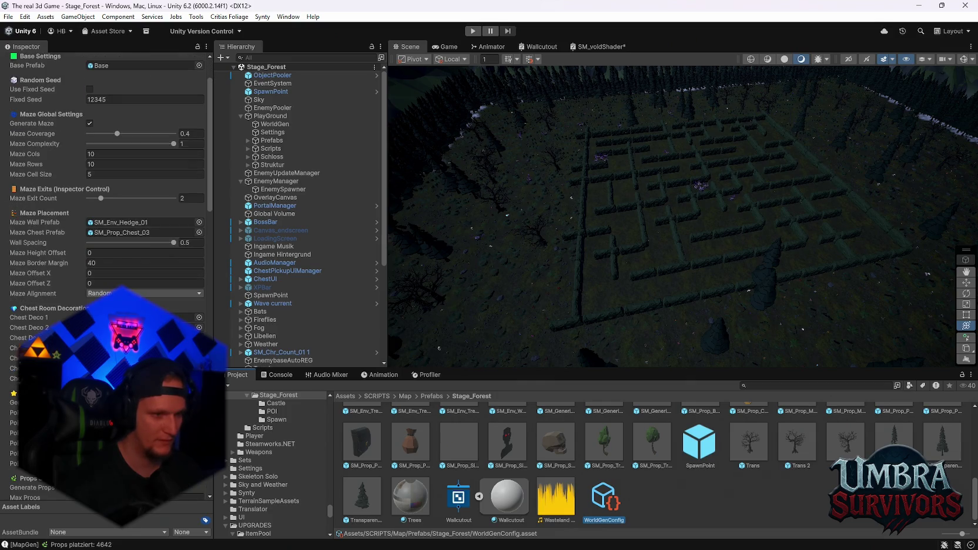
scroll(106, 264, "up", 3)
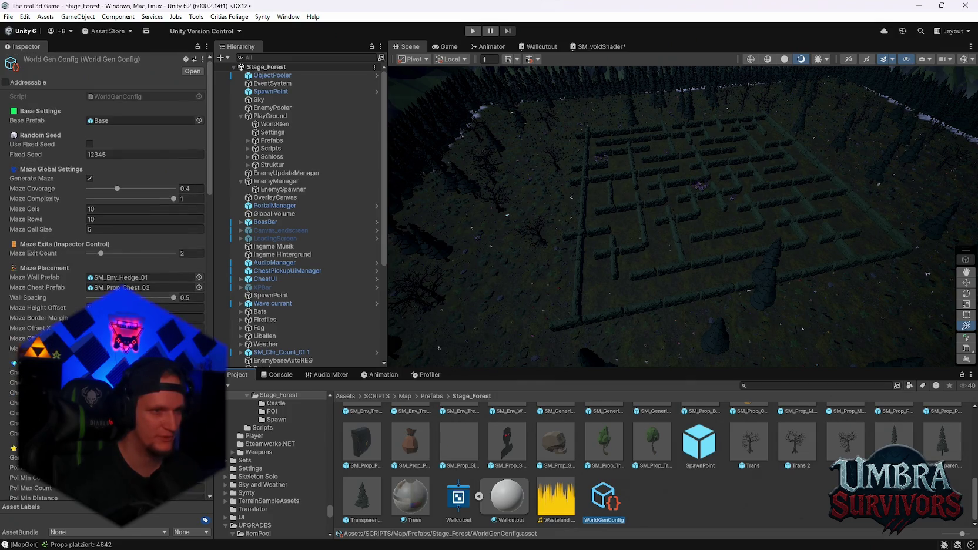
scroll(106, 265, "down", 15)
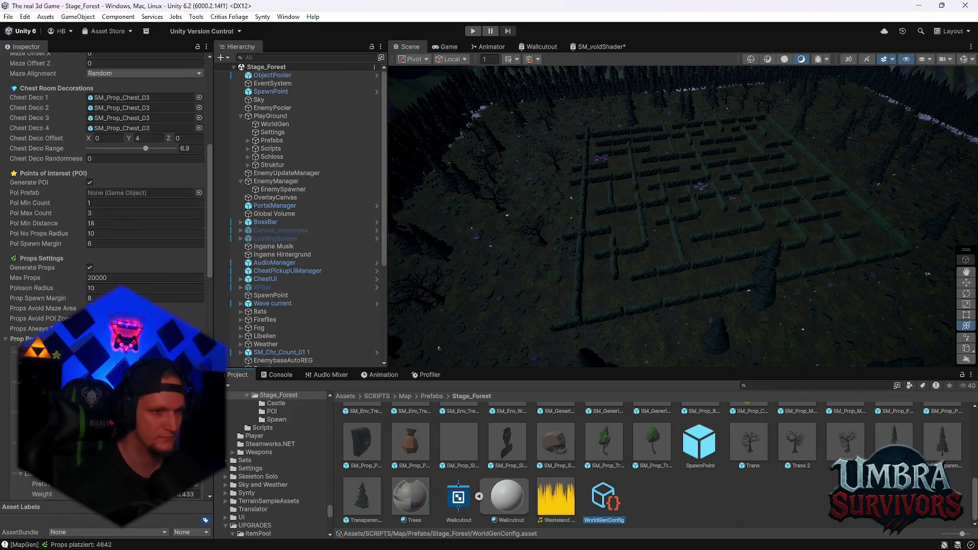
scroll(299, 235, "down", 3)
scroll(106, 176, "up", 1)
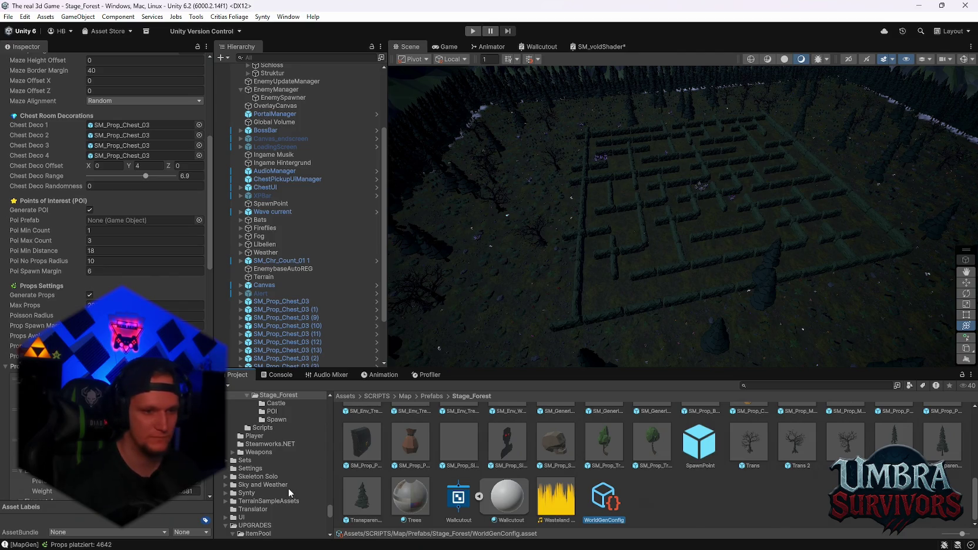
scroll(285, 514, "down", 10)
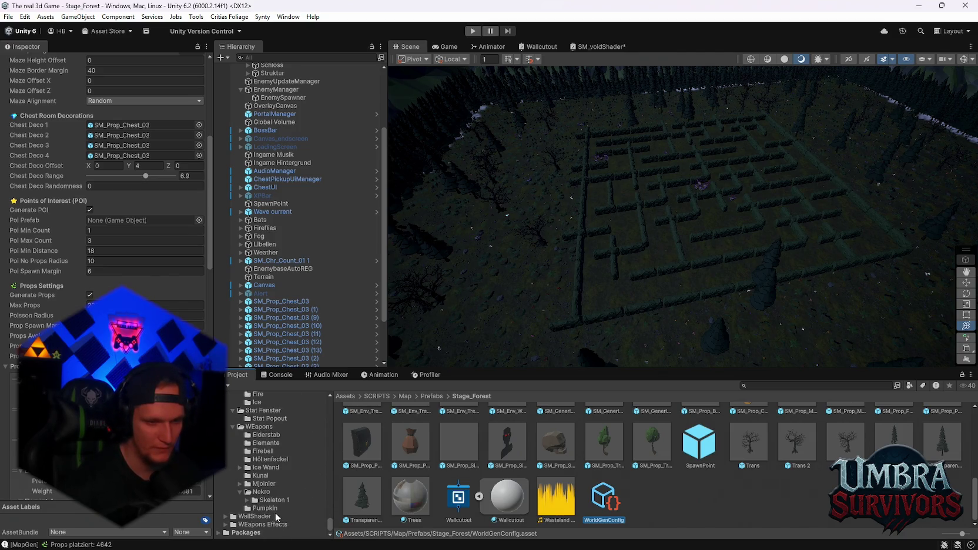
scroll(268, 516, "up", 5)
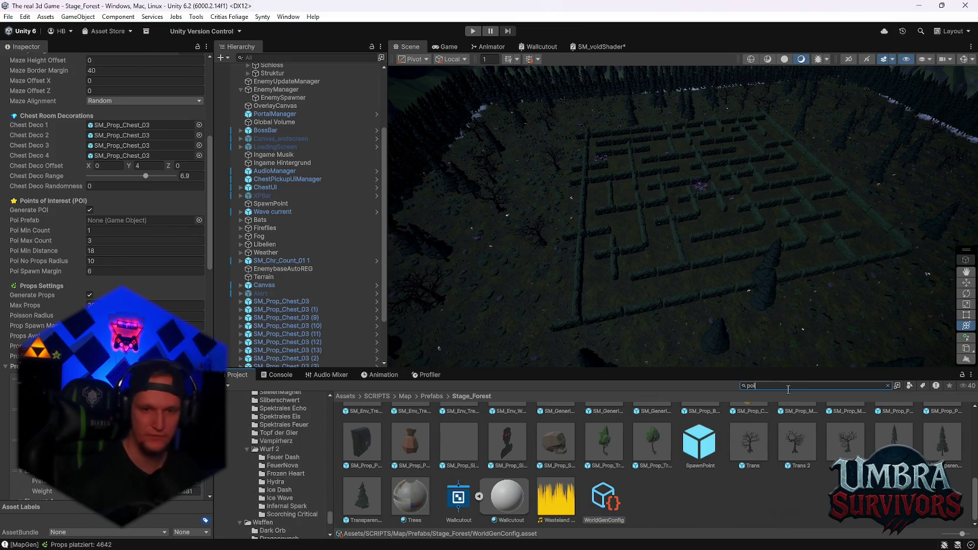
scroll(587, 459, "up", 5)
left_click(459, 435)
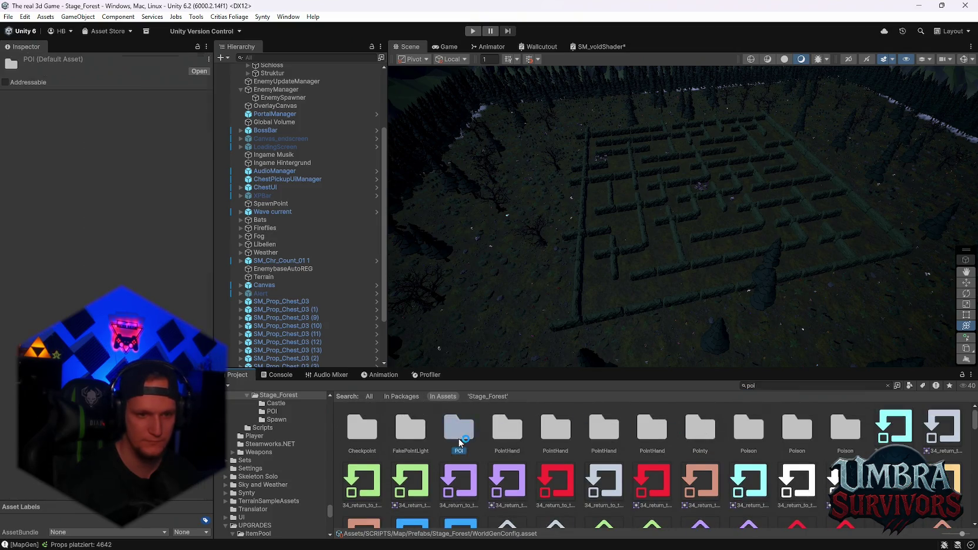
- Open SM_Env_Brick_Rubble_01 from the Spawn folder in Prefab Mode, tilt it, and exit
double_click(460, 442)
left_click(465, 396)
double_click(456, 428)
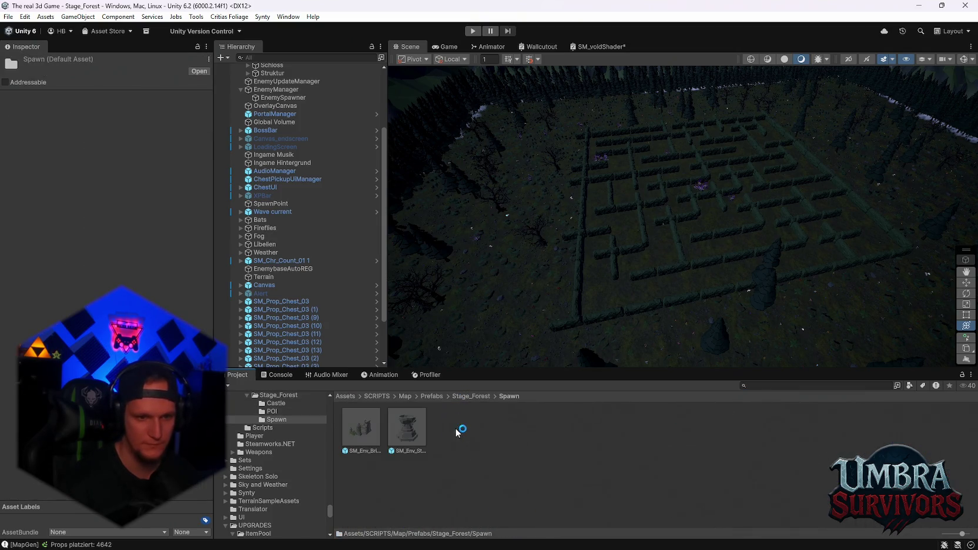
left_click(365, 429)
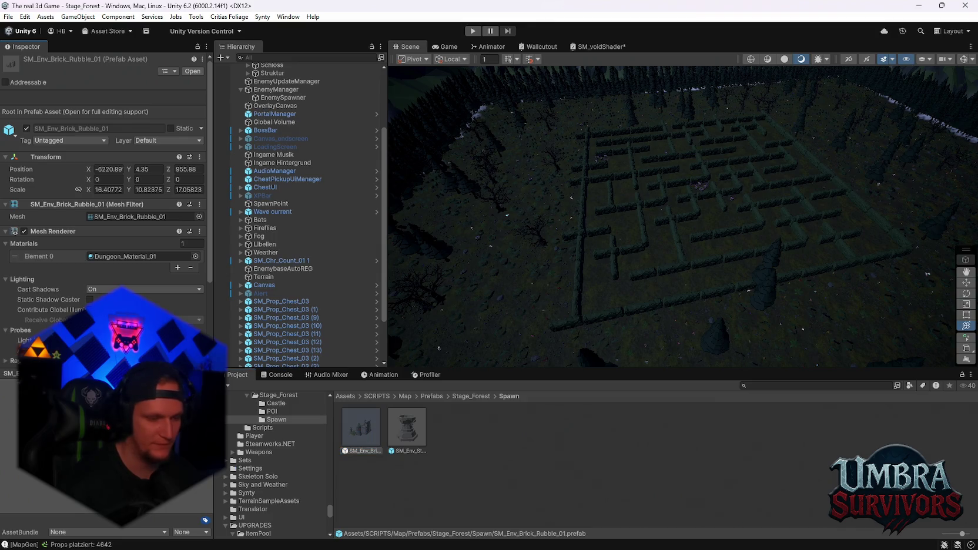
double_click(376, 429)
mouse_move(644, 250)
left_mouse_down()
mouse_move(652, 253)
mouse_move(644, 246)
left_mouse_up()
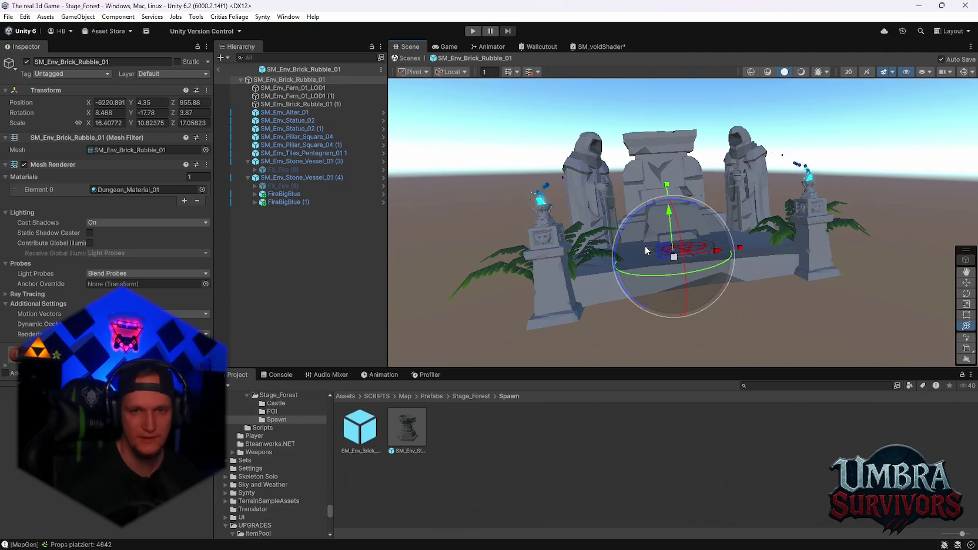
mouse_move(717, 248)
left_mouse_down()
mouse_move(634, 216)
mouse_move(697, 191)
mouse_move(684, 253)
left_mouse_up()
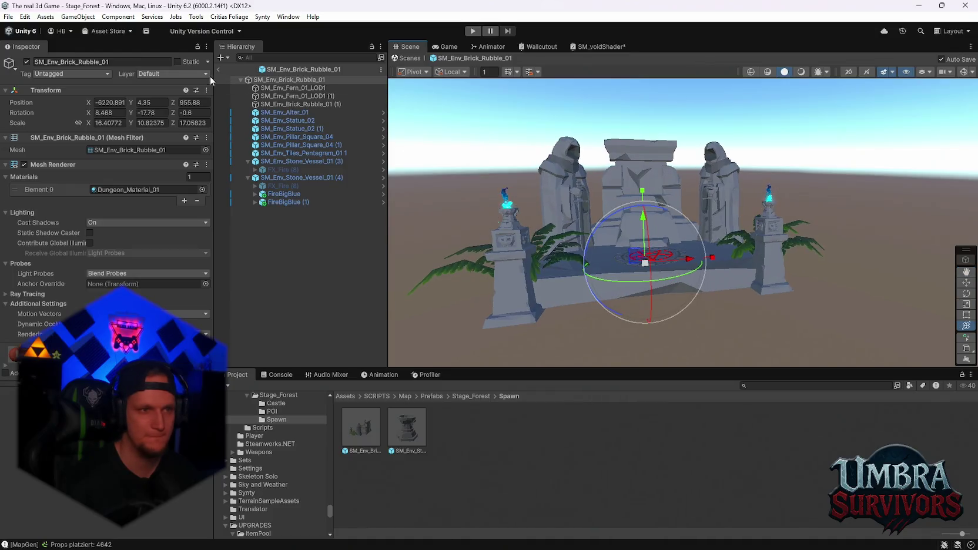
left_click(217, 69)
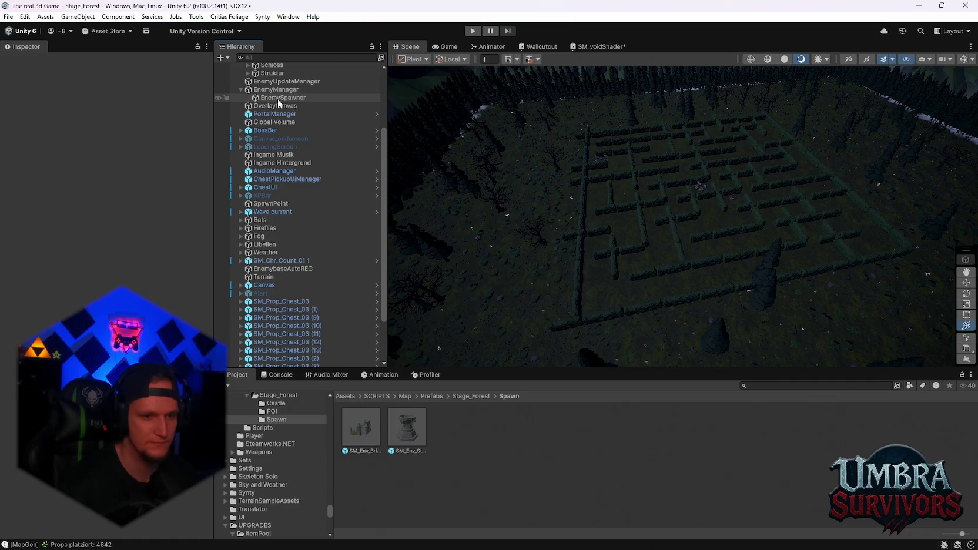
- Drag the SM_Env_Brick_Rubble_01 prefab into the Stage_Forest scene and orbit around it
left_click_drag(499, 327, 545, 271)
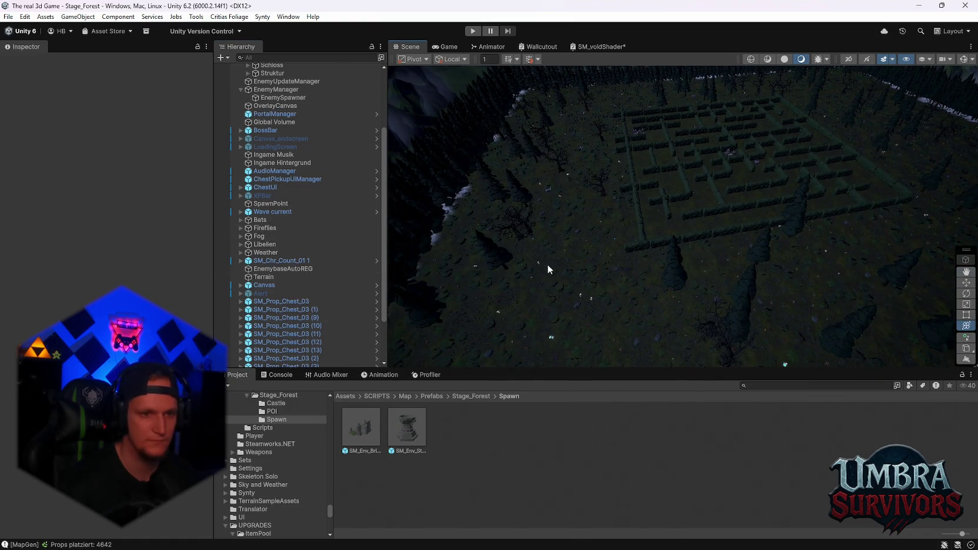
scroll(547, 263, "up", 10)
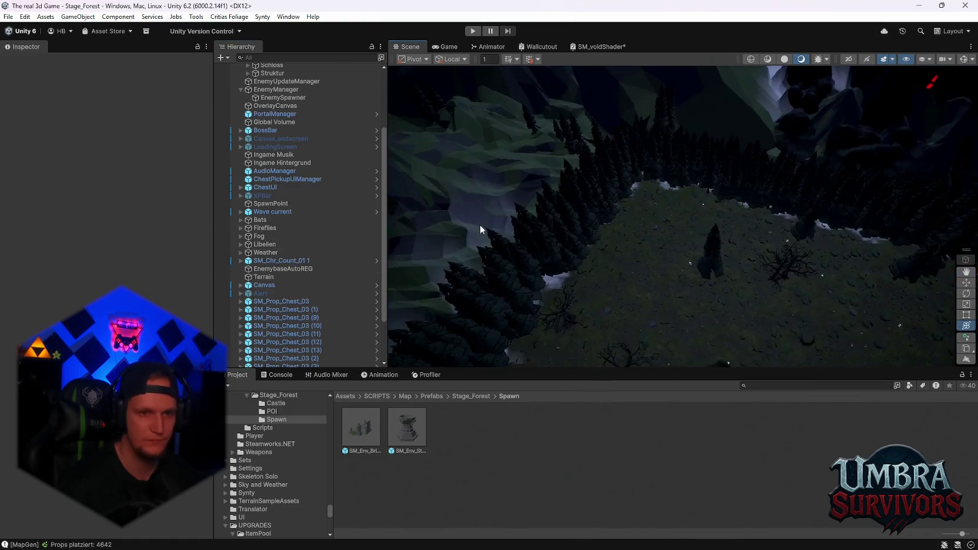
mouse_move(460, 337)
left_mouse_down()
mouse_move(531, 271)
mouse_move(585, 278)
left_mouse_up()
mouse_move(736, 219)
left_mouse_down()
mouse_move(698, 225)
mouse_move(516, 192)
mouse_move(596, 370)
mouse_move(617, 241)
mouse_move(619, 250)
mouse_move(652, 181)
mouse_move(624, 122)
mouse_move(682, 167)
mouse_move(648, 103)
mouse_move(705, 273)
mouse_move(837, 323)
mouse_move(705, 293)
left_mouse_up()
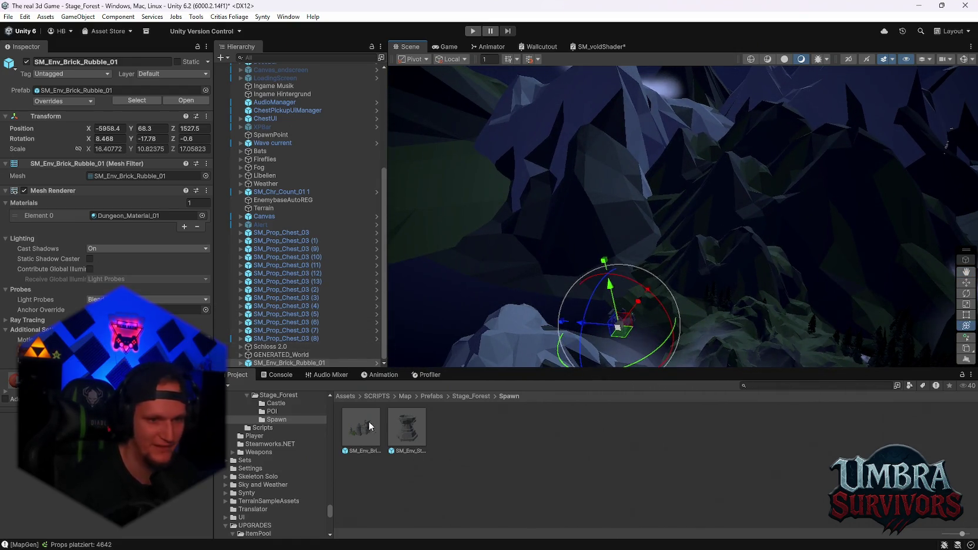
scroll(276, 261, "up", 5)
left_click(275, 124)
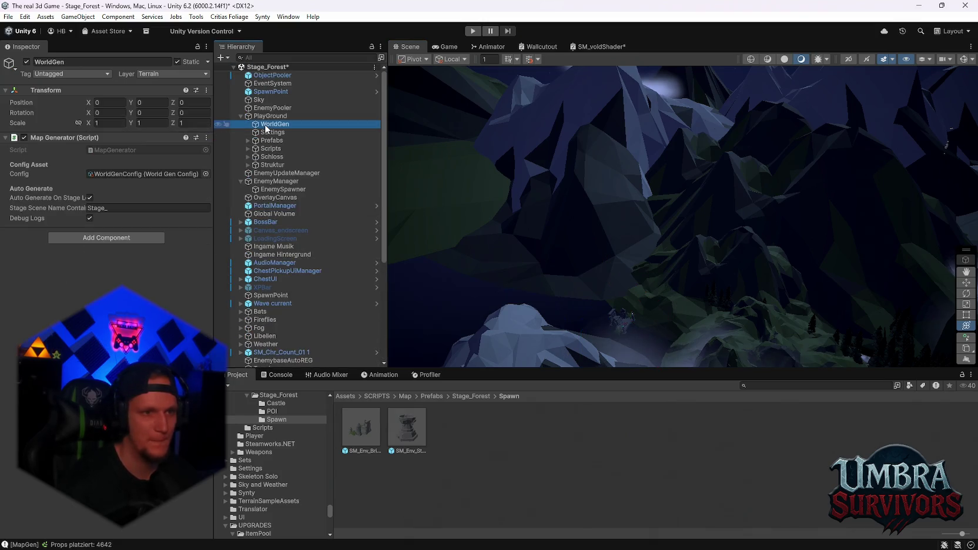
- Open WorldGenConfig from WorldGen's Config field, review its settings, and commit the Poi Min Distance value
left_click(134, 181)
double_click(132, 180)
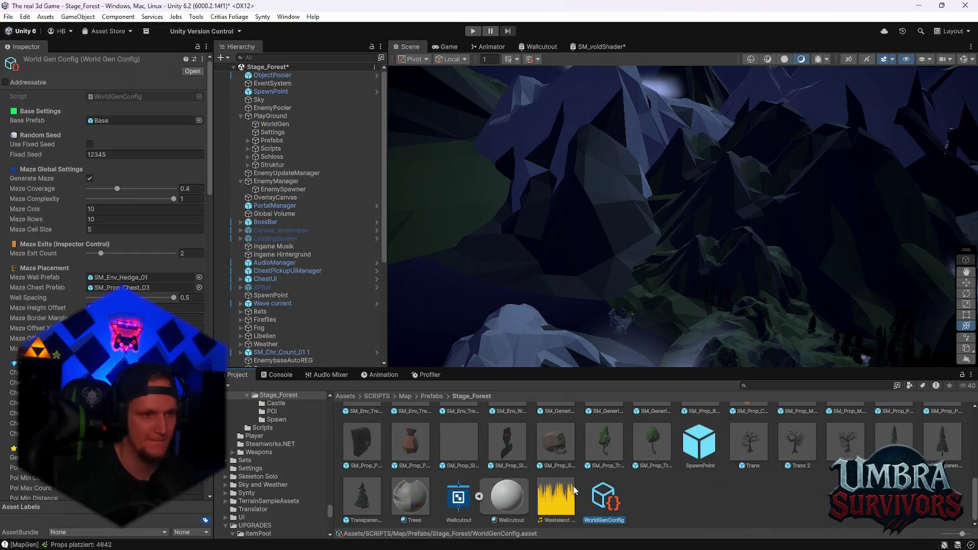
scroll(106, 206, "down", 4)
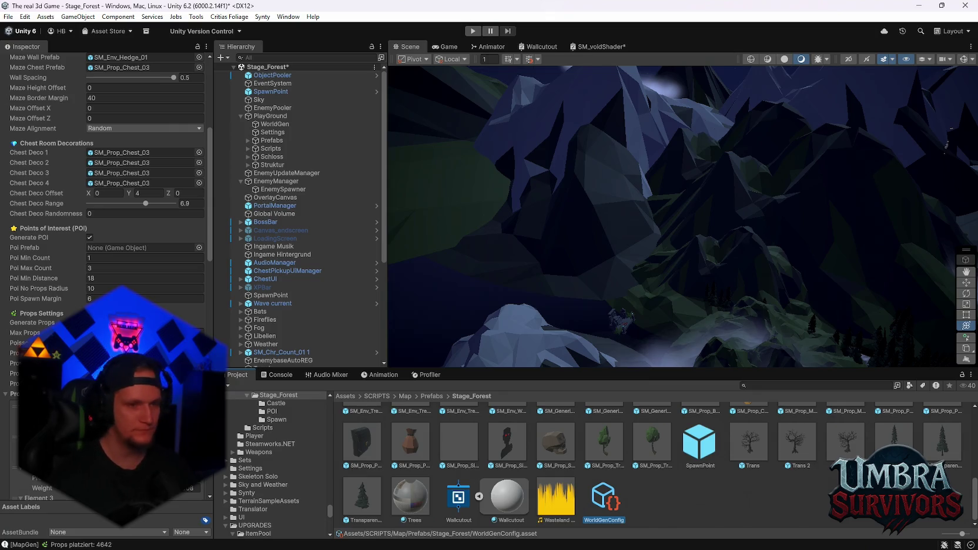
key("Return")
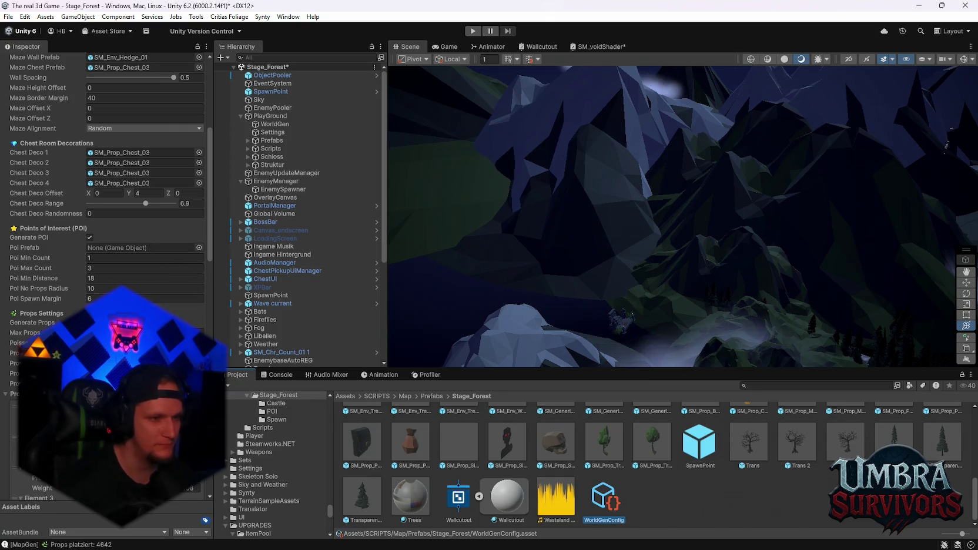
scroll(105, 176, "up", 1)
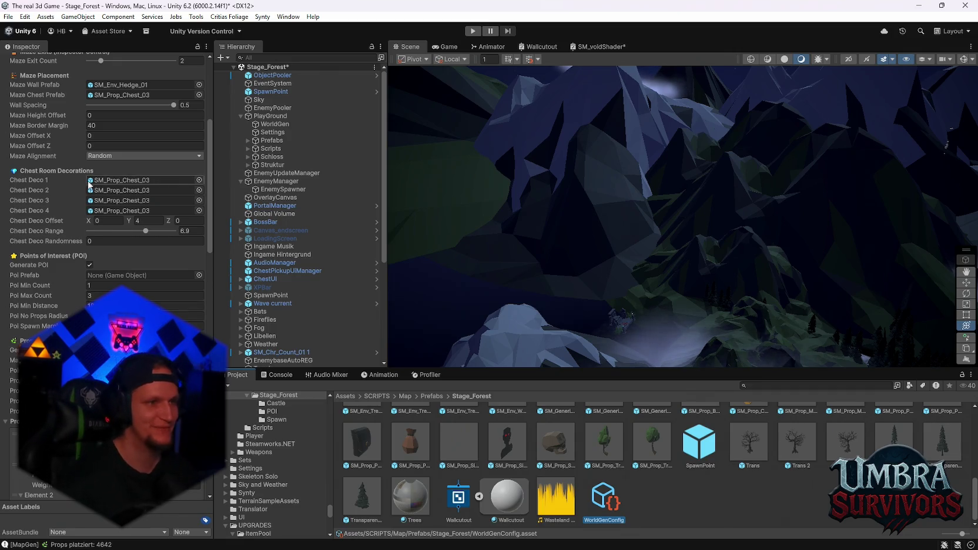
scroll(133, 218, "up", 5)
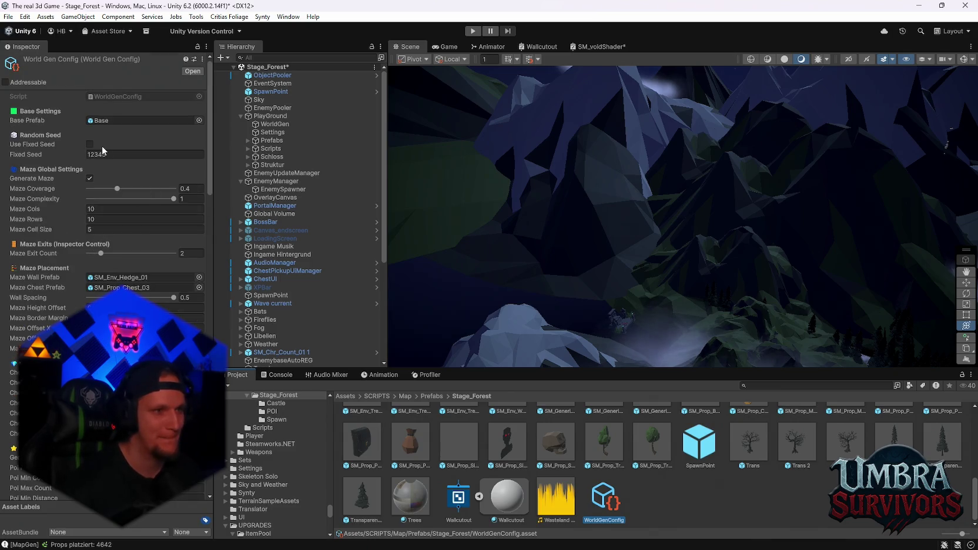
mouse_move(517, 154)
left_mouse_down()
mouse_move(567, 157)
mouse_move(593, 176)
left_mouse_up()
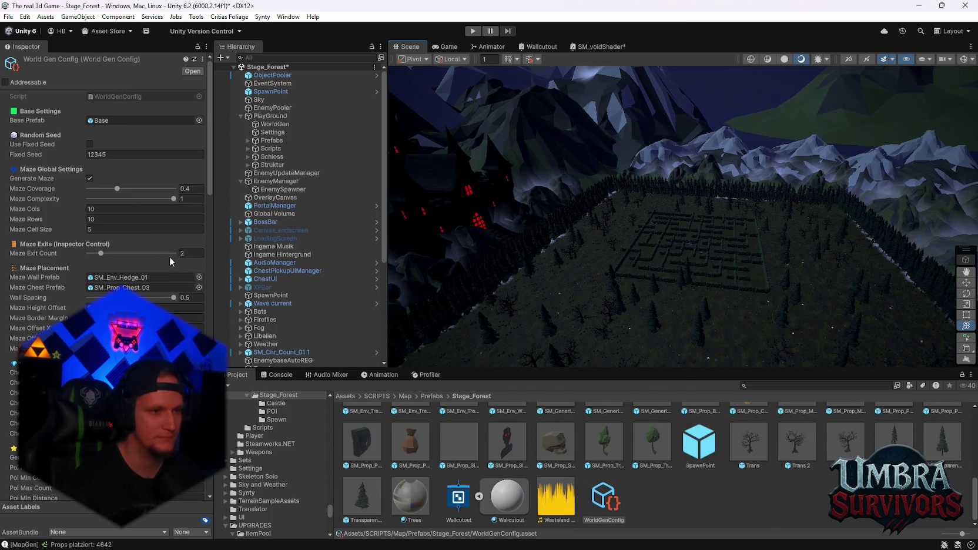
left_click(152, 219)
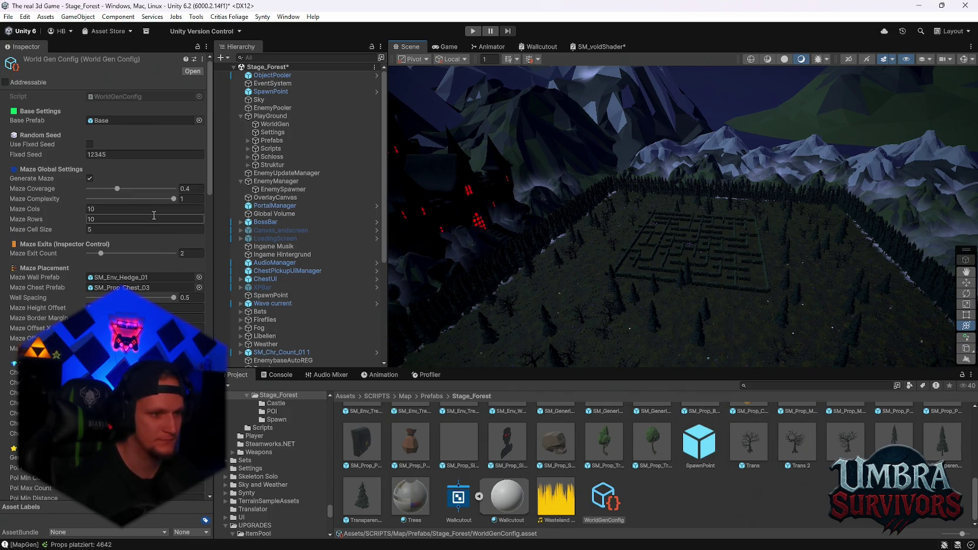
scroll(150, 221, "down", 5)
scroll(151, 221, "up", 5)
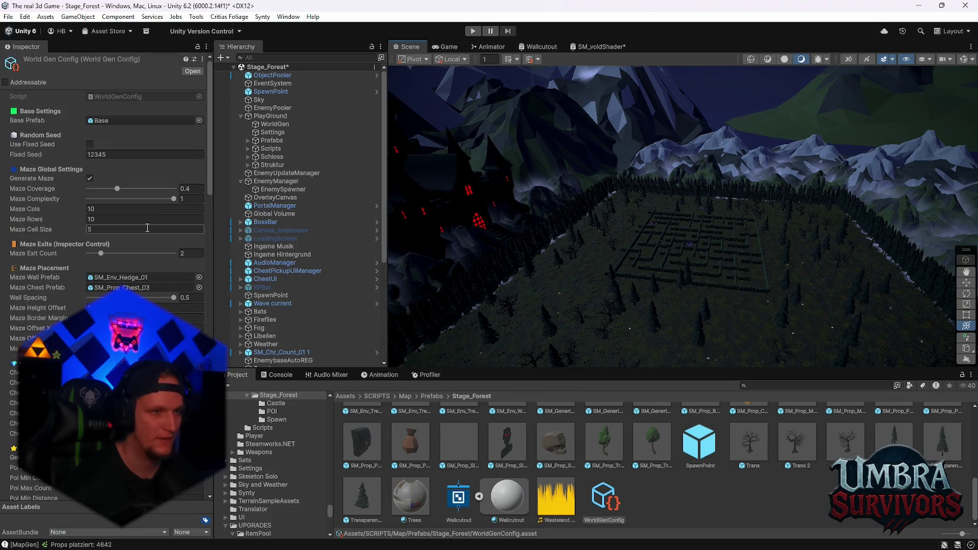
scroll(147, 221, "down", 1)
scroll(143, 215, "up", 1)
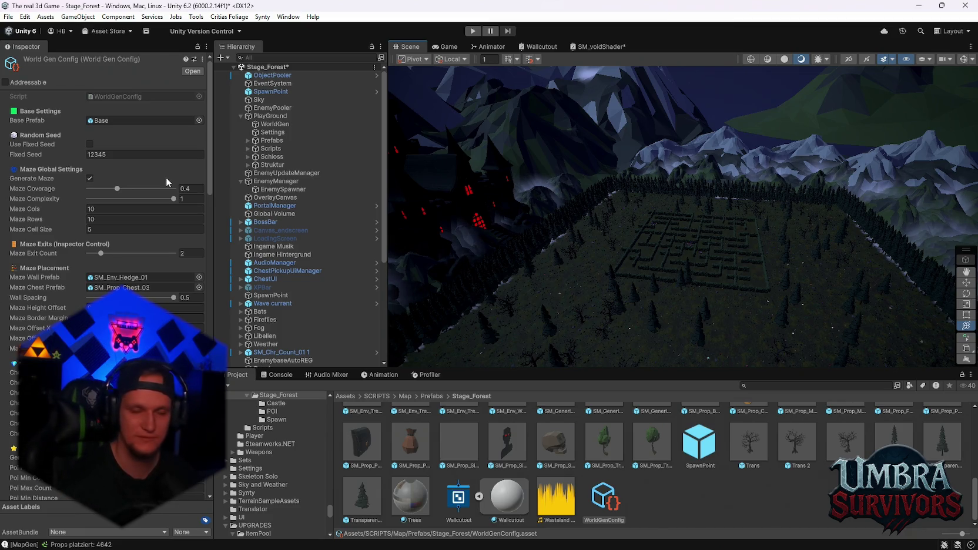
scroll(173, 208, "down", 15)
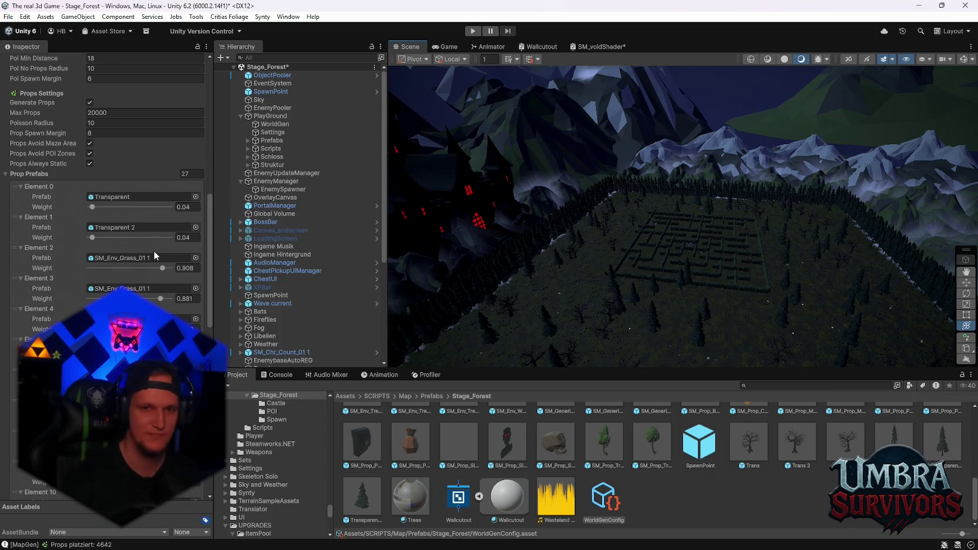
scroll(151, 249, "up", 5)
scroll(150, 248, "up", 15)
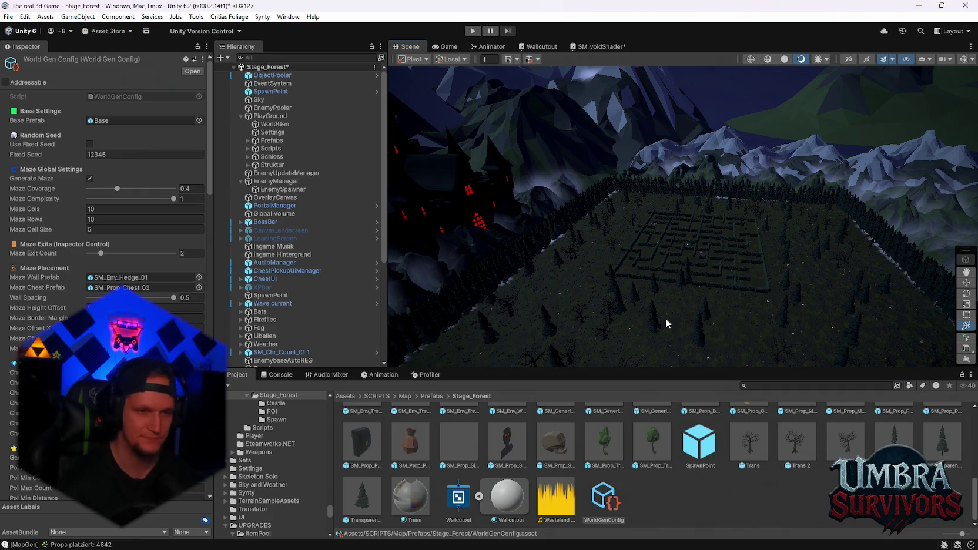
scroll(84, 244, "down", 3)
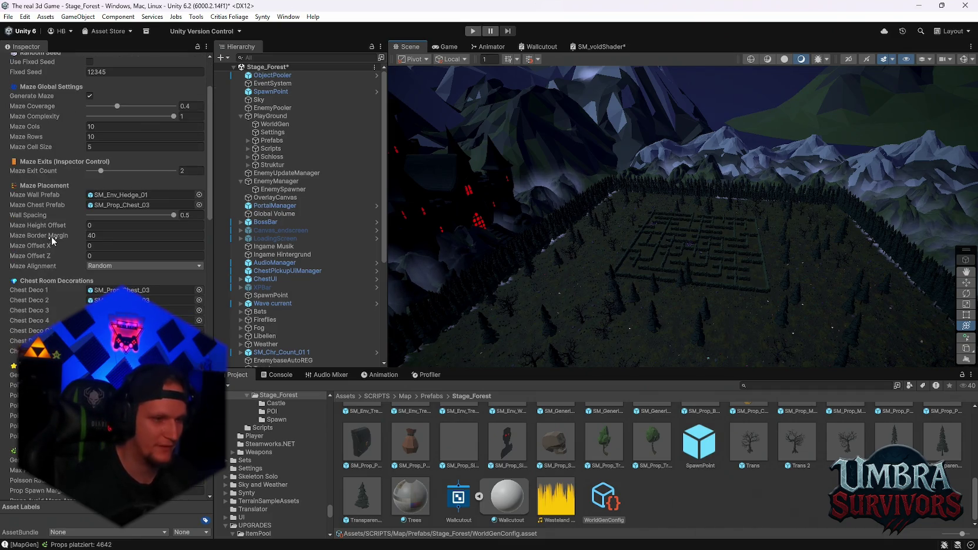
scroll(61, 250, "down", 2)
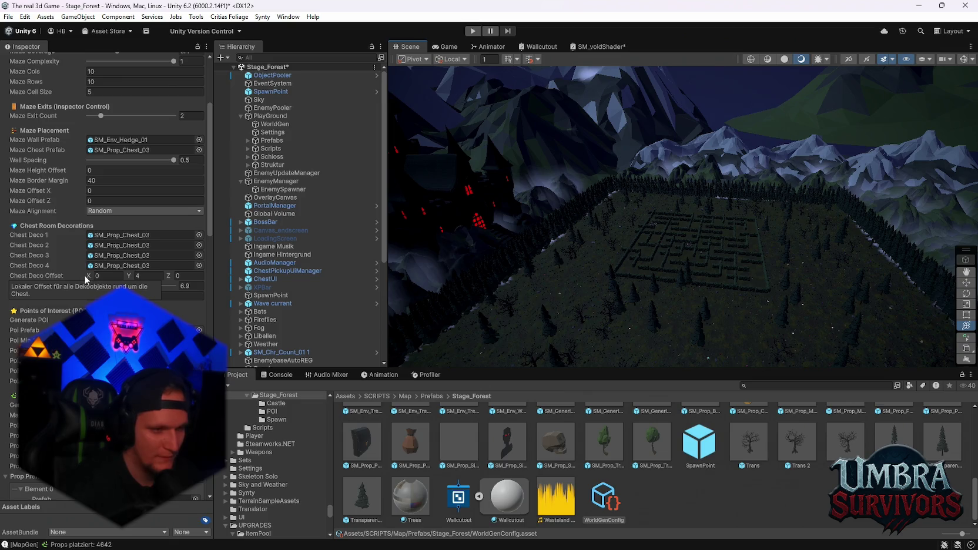
scroll(84, 275, "down", 1)
scroll(84, 275, "down", 4)
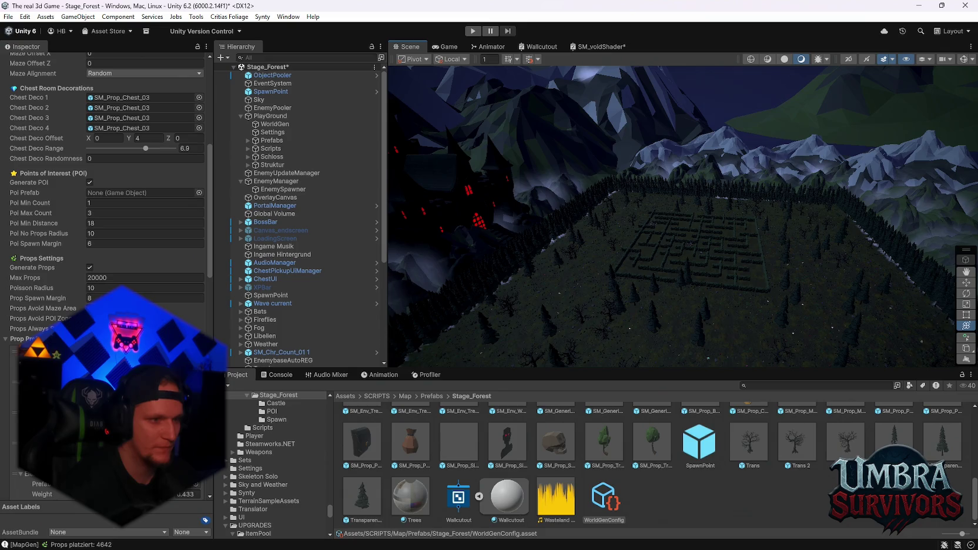
mouse_move(78, 298)
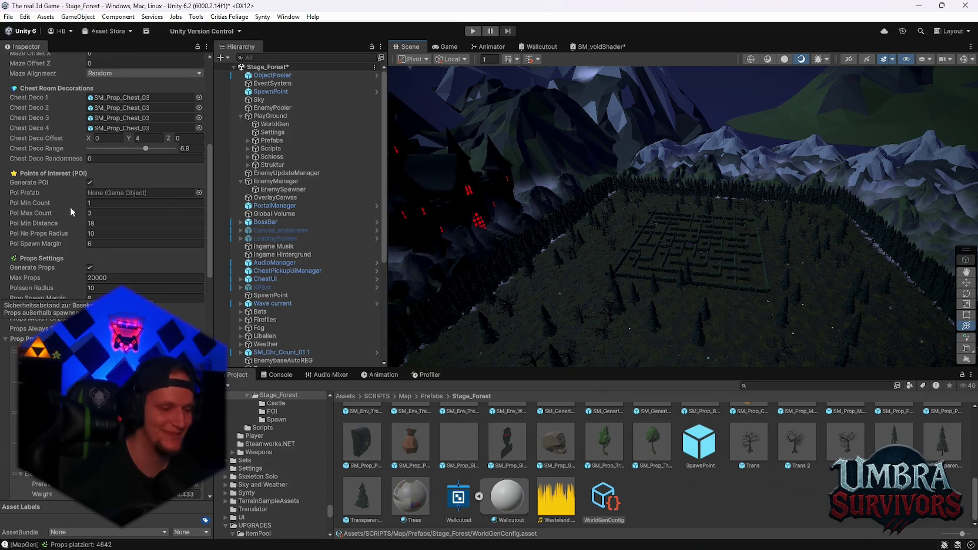
- Scroll through WorldGenConfig's prop settings and bring the maze closer in the Scene view
scroll(82, 224, "down", 15)
scroll(106, 194, "up", 20)
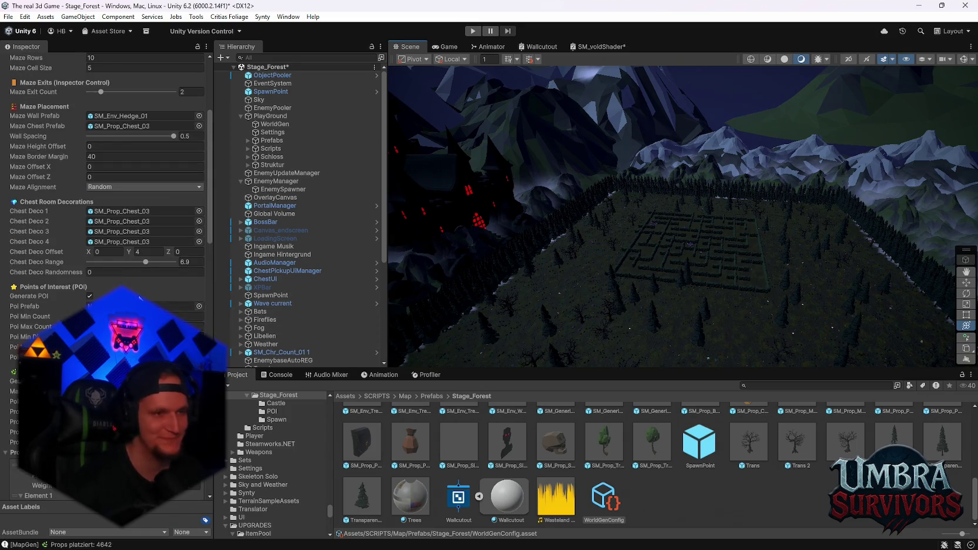
scroll(119, 275, "up", 3)
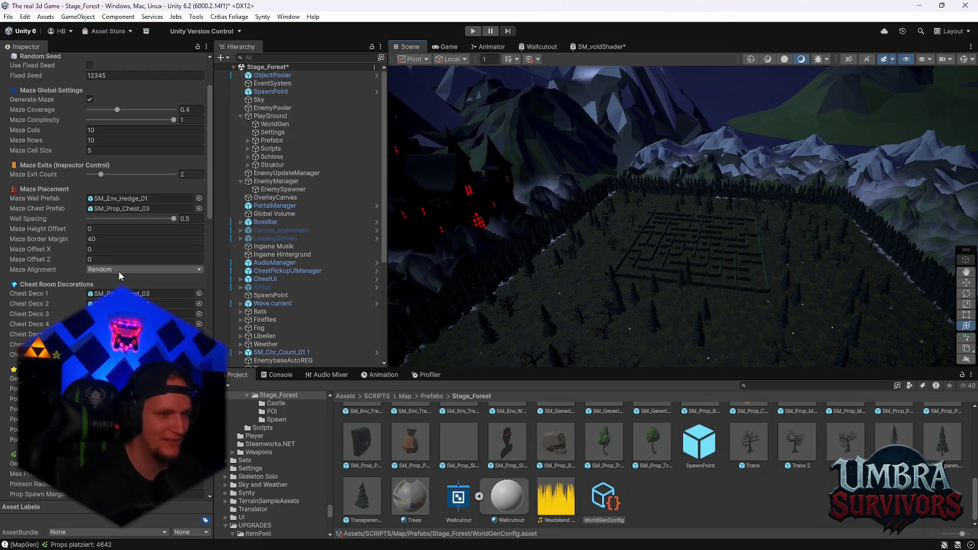
scroll(105, 235, "down", 2)
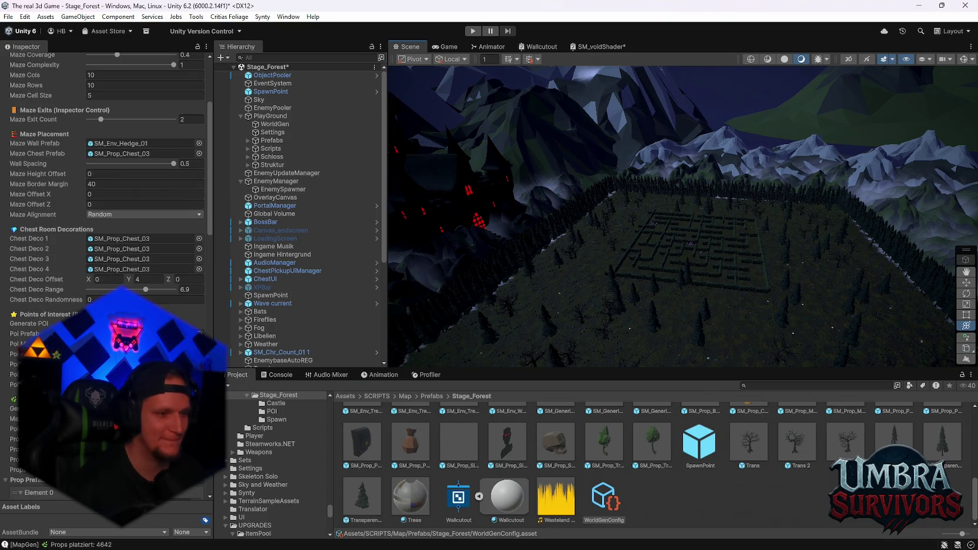
scroll(106, 205, "down", 3)
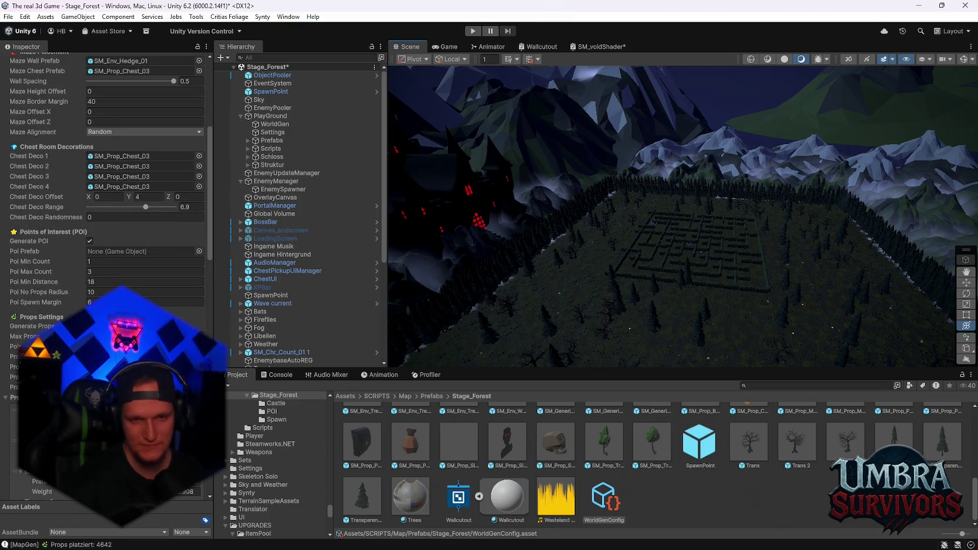
scroll(536, 290, "up", 5)
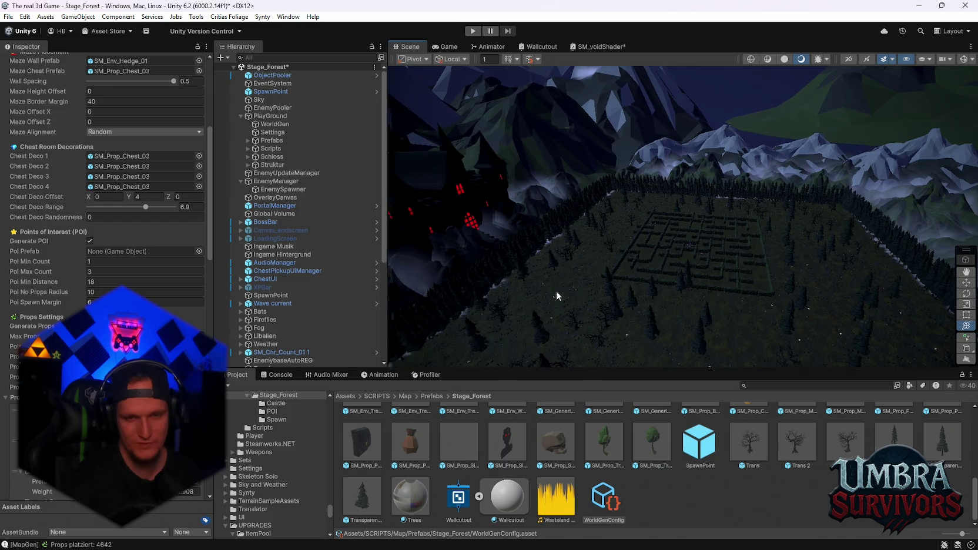
mouse_move(649, 311)
left_mouse_down()
mouse_move(641, 163)
mouse_move(598, 103)
mouse_move(639, 140)
mouse_move(698, 239)
left_mouse_up()
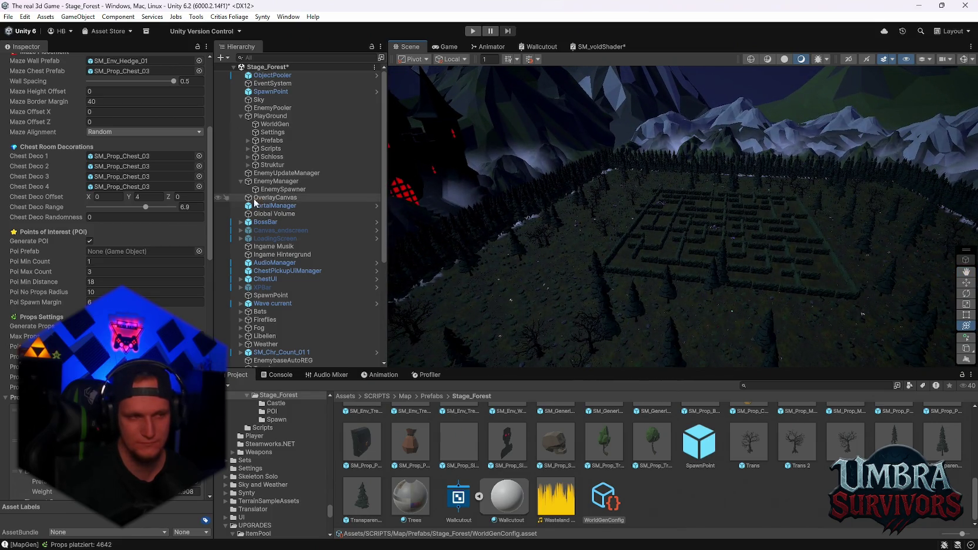
- Review the 27 prop prefabs and maze/POI avoidance options, then open the Stage_Forest Spawn folder
scroll(147, 216, "up", 2)
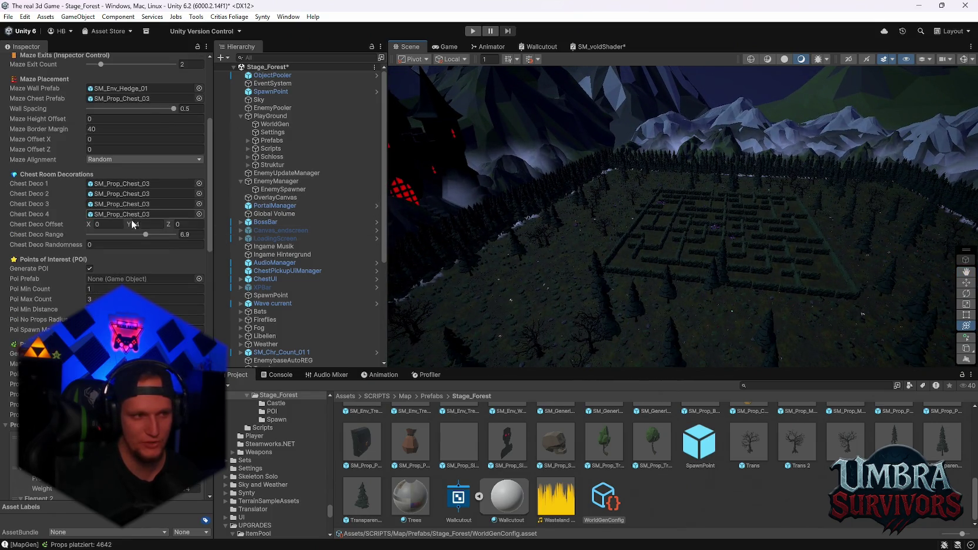
scroll(130, 217, "up", 2)
scroll(132, 232, "up", 1)
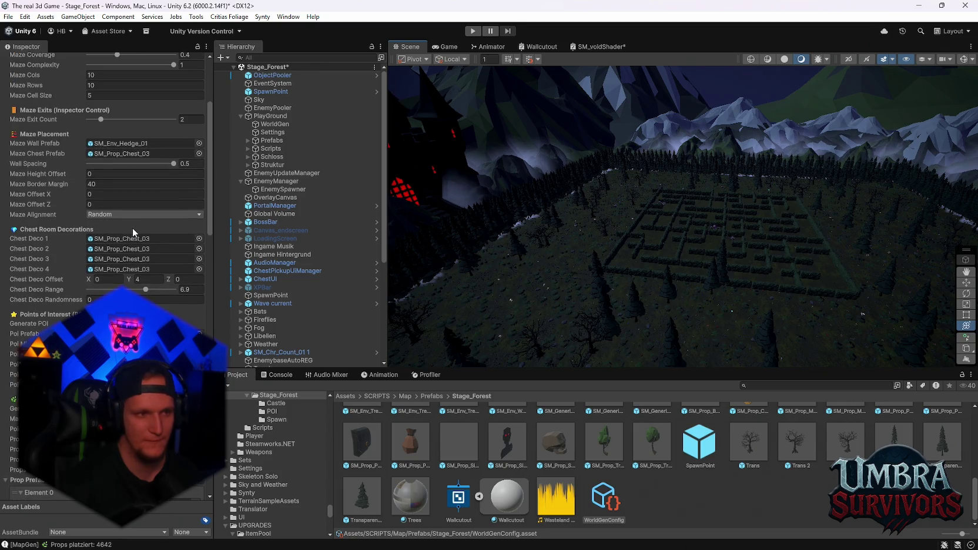
scroll(133, 231, "up", 4)
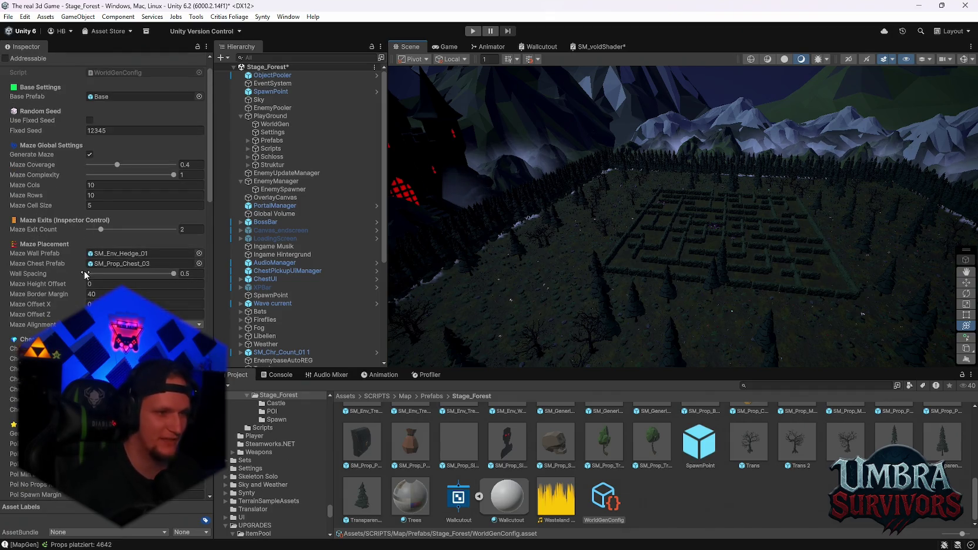
scroll(134, 238, "down", 2)
scroll(134, 239, "down", 2)
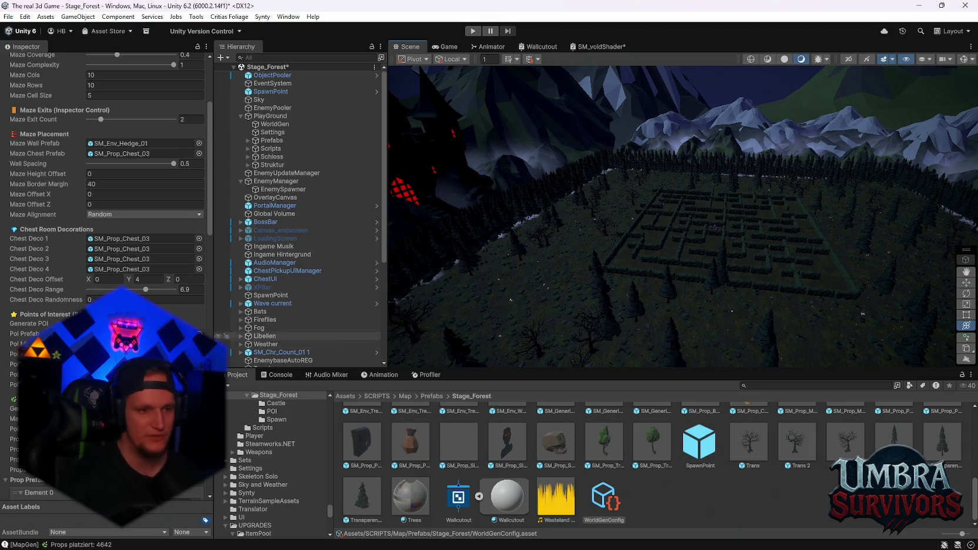
scroll(147, 206, "down", 4)
scroll(296, 328, "down", 6)
scroll(409, 468, "up", 1)
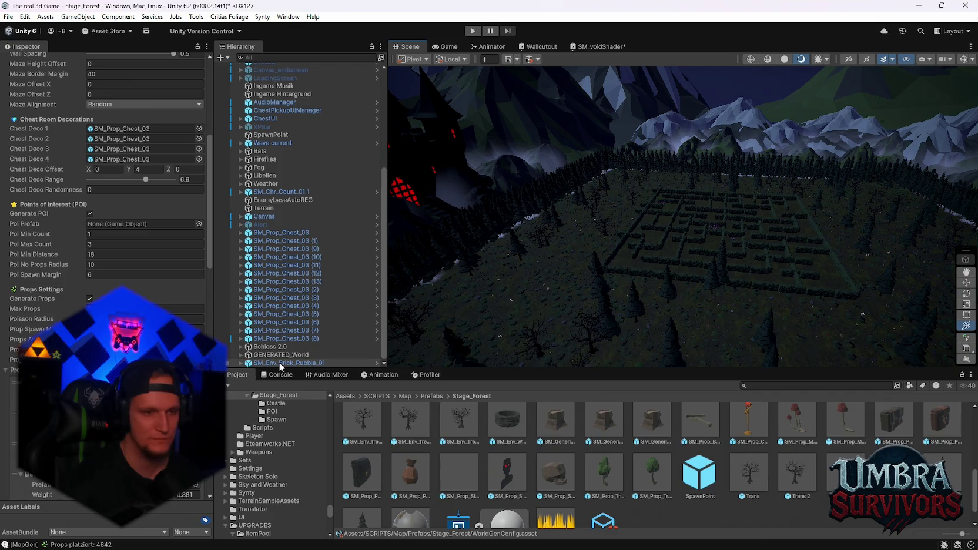
scroll(447, 463, "up", 3)
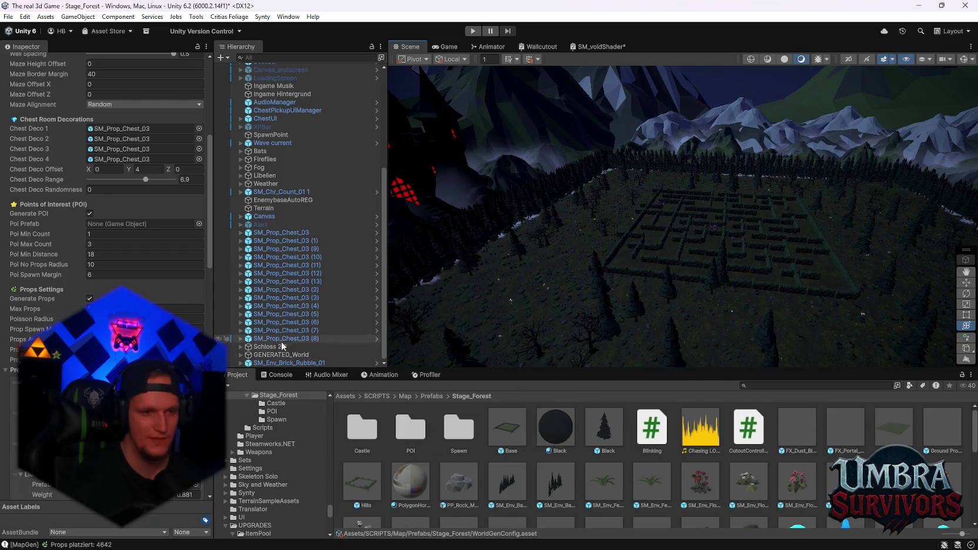
scroll(194, 352, "down", 3)
scroll(415, 451, "down", 3)
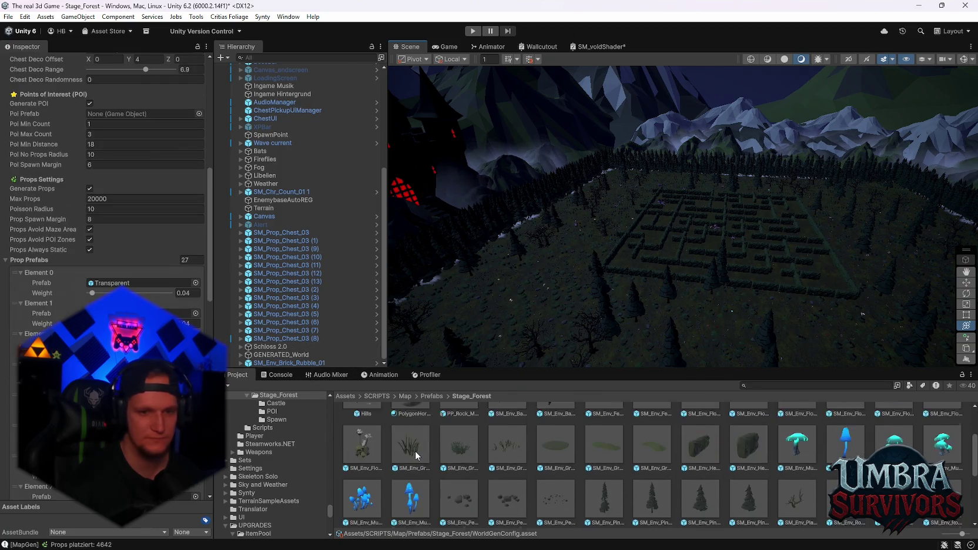
scroll(422, 455, "up", 3)
scroll(268, 436, "up", 2)
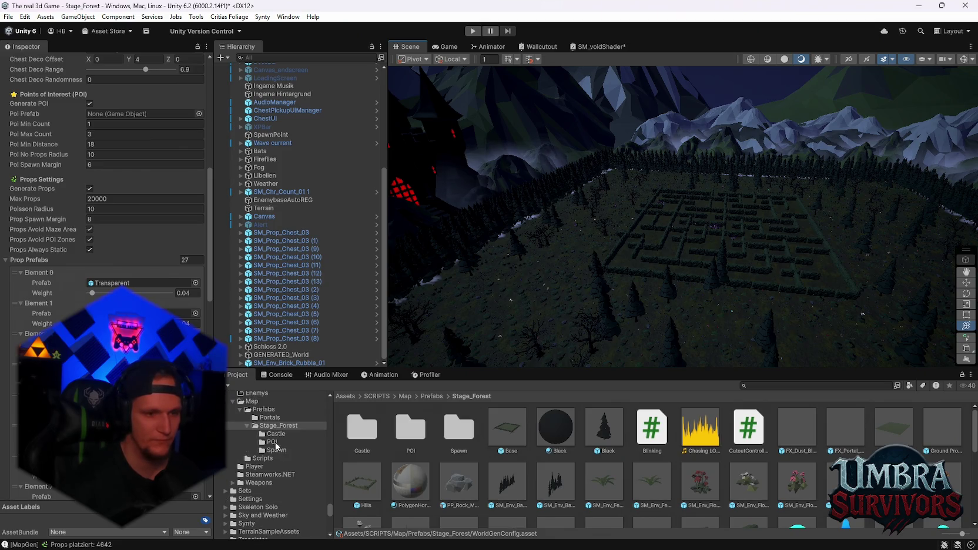
left_click(276, 450)
- Open the SM_Env_Brick_Rubble_01 prefab and add an empty child named Spawnpoint to its root
double_click(375, 437)
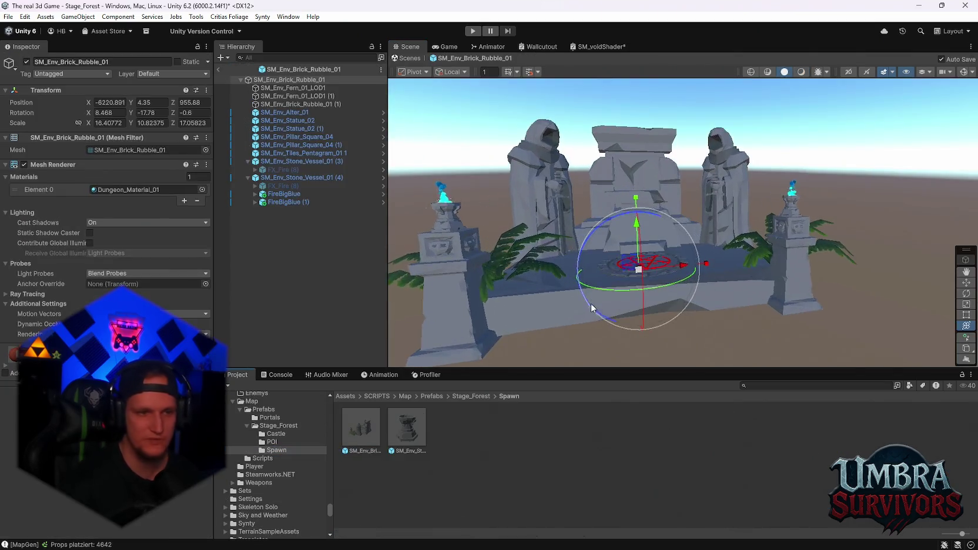
right_click(268, 221)
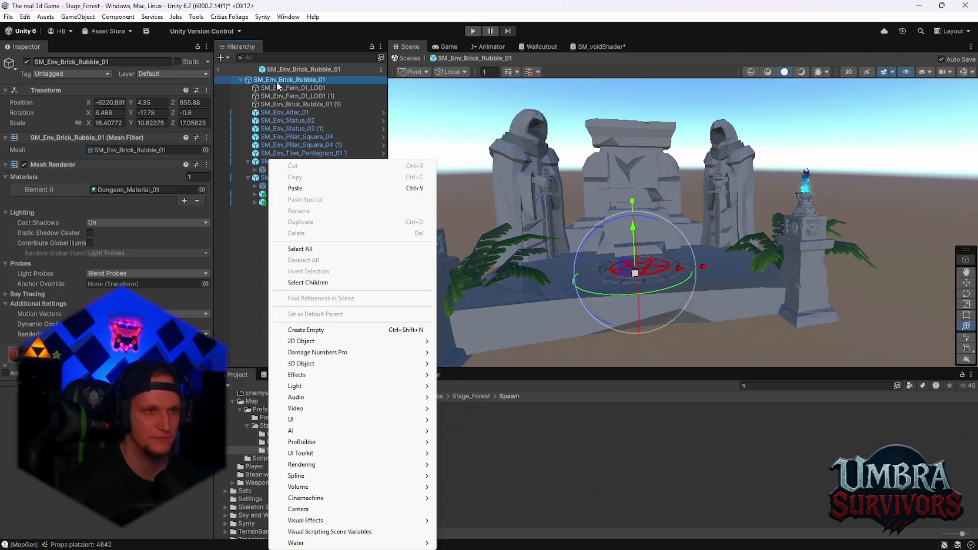
right_click(275, 80)
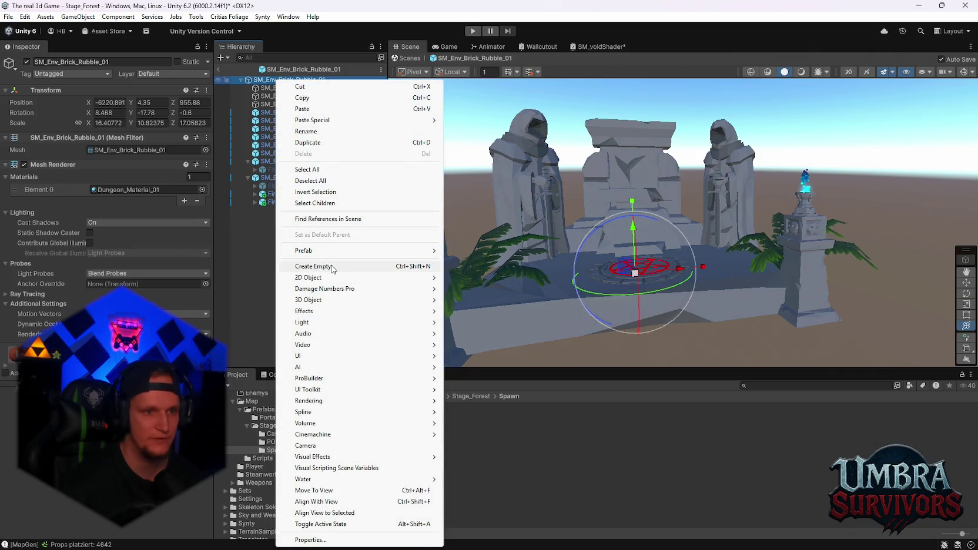
left_click(332, 267)
type("Spawnpoint")
key("Return")
- Move the Spawnpoint along X and Z until it sits on the pentagram
left_click_drag(590, 223, 758, 238)
mouse_move(748, 284)
left_mouse_down()
mouse_move(787, 281)
mouse_move(738, 308)
left_mouse_up()
scroll(820, 262, "up", 5)
scroll(741, 265, "down", 5)
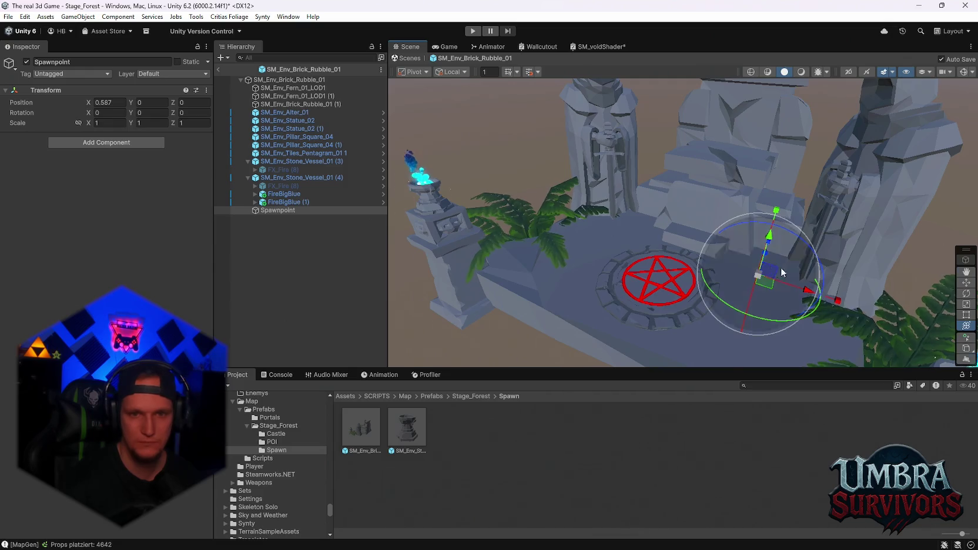
mouse_move(781, 267)
left_mouse_down()
mouse_move(699, 232)
mouse_move(677, 284)
mouse_move(711, 331)
mouse_move(603, 302)
mouse_move(579, 276)
left_mouse_up()
mouse_move(562, 235)
left_mouse_down()
mouse_move(563, 205)
mouse_move(614, 176)
mouse_move(599, 253)
mouse_move(641, 300)
mouse_move(635, 118)
mouse_move(657, 239)
mouse_move(604, 253)
mouse_move(631, 250)
left_mouse_up()
- Tag the Spawnpoint PlayerSpawn, keep the Default layer, and exit Prefab Mode
left_click(71, 73)
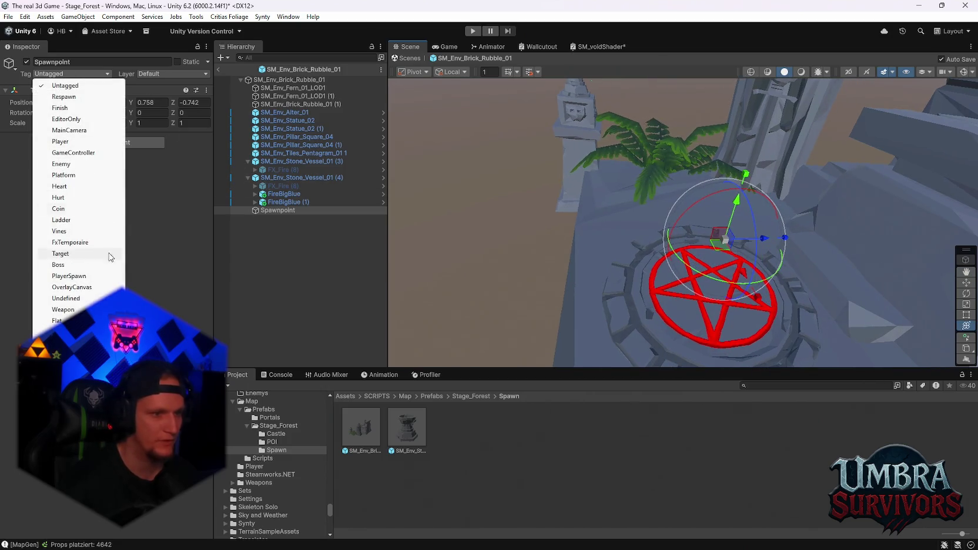
left_click(69, 276)
left_click(156, 74)
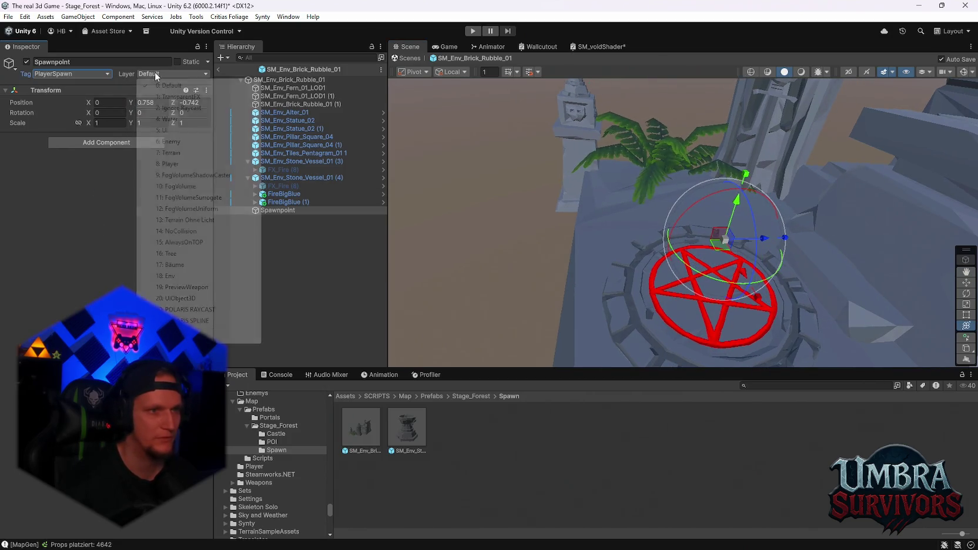
left_click(122, 199)
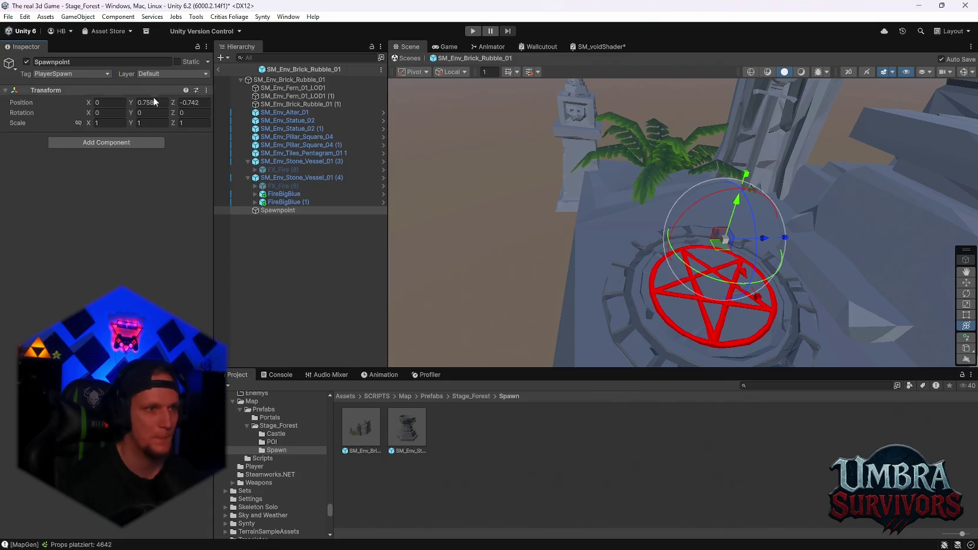
left_click(218, 69)
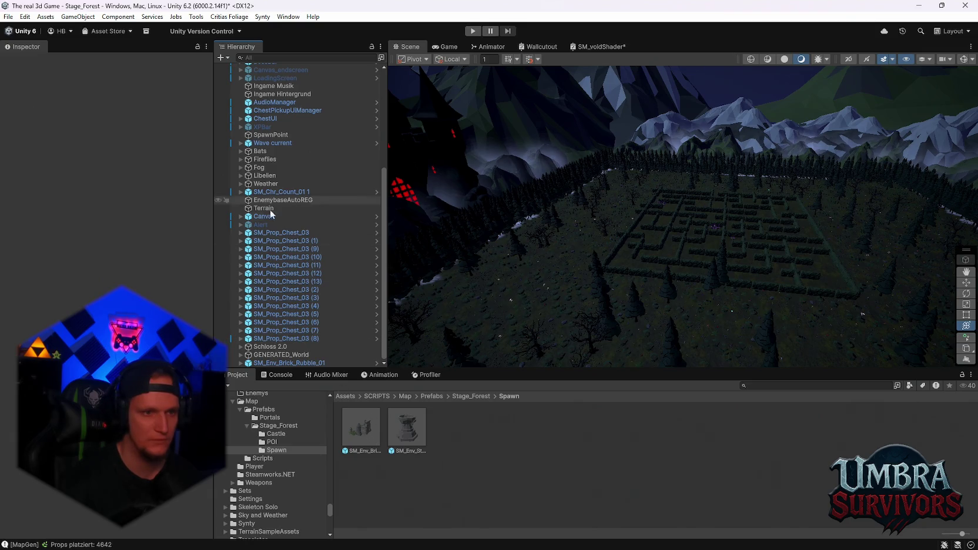
- Locate WorldGenConfig through the Map Generator's Config field, select it, and open the Spawn folder
scroll(279, 165, "up", 5)
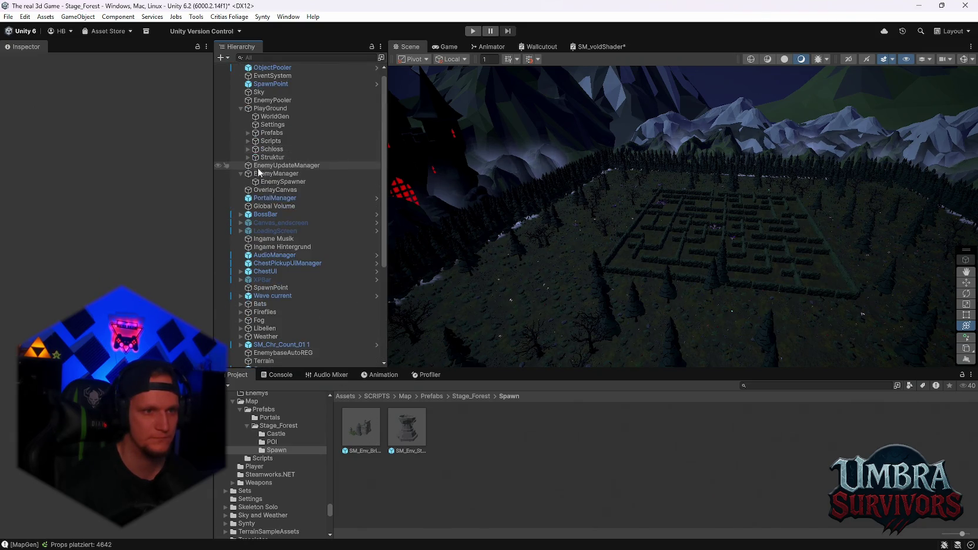
left_click(275, 116)
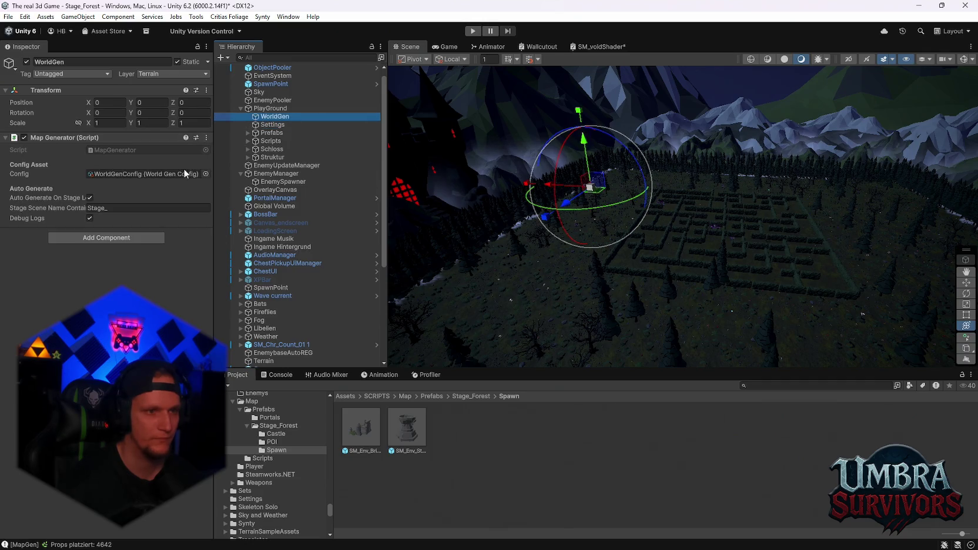
left_click(174, 173)
left_click(605, 498)
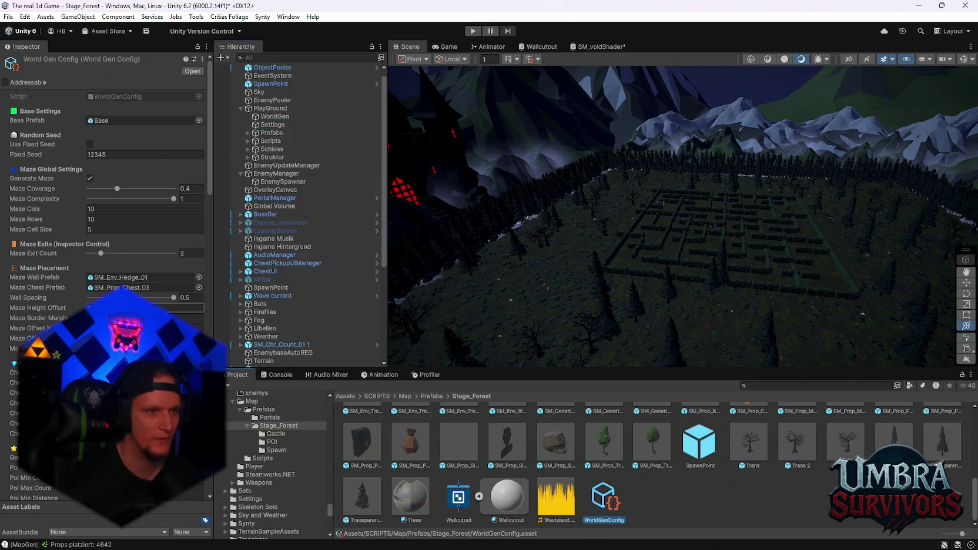
scroll(276, 484, "up", 2)
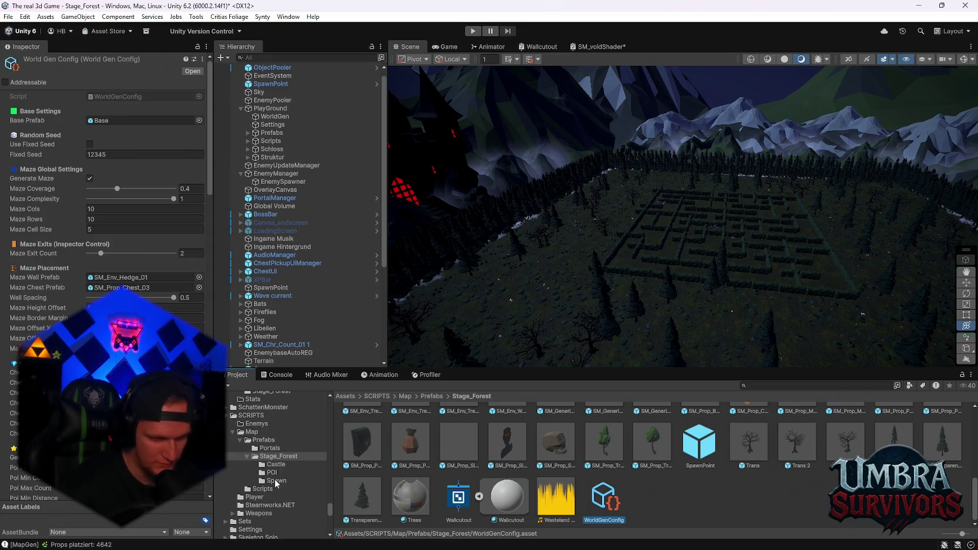
left_click(275, 480)
- Review WorldGenConfig's maze, POI and prop generation settings in the Inspector
scroll(106, 264, "down", 8)
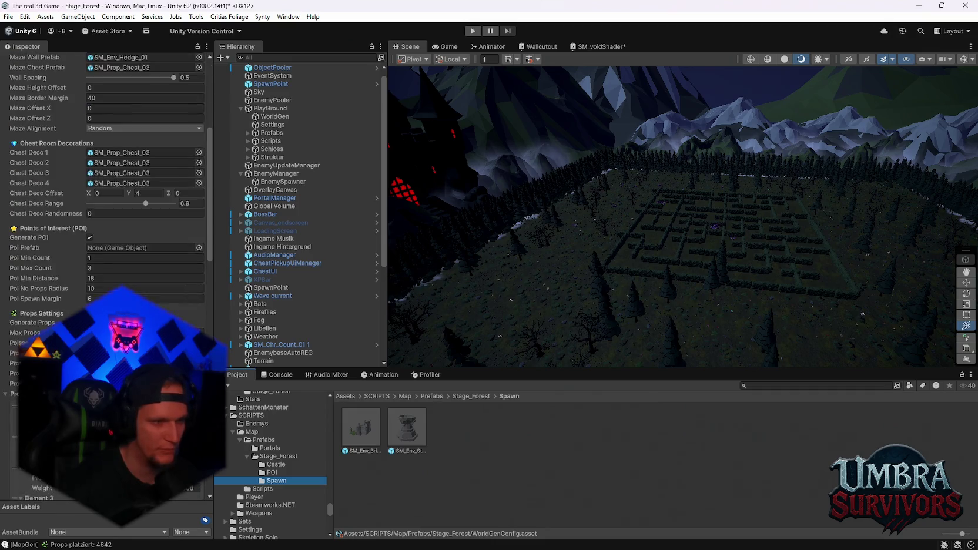
scroll(176, 382, "down", 1)
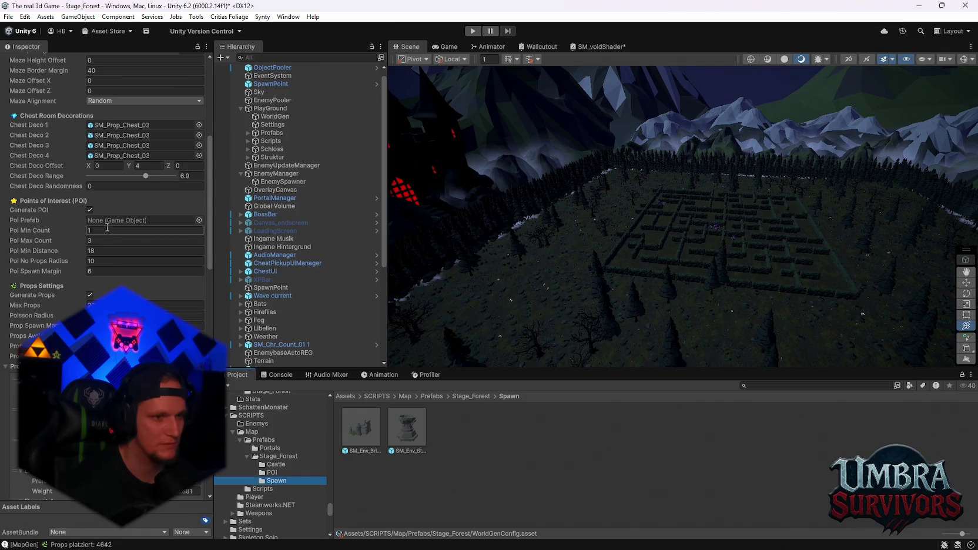
scroll(111, 243, "down", 20)
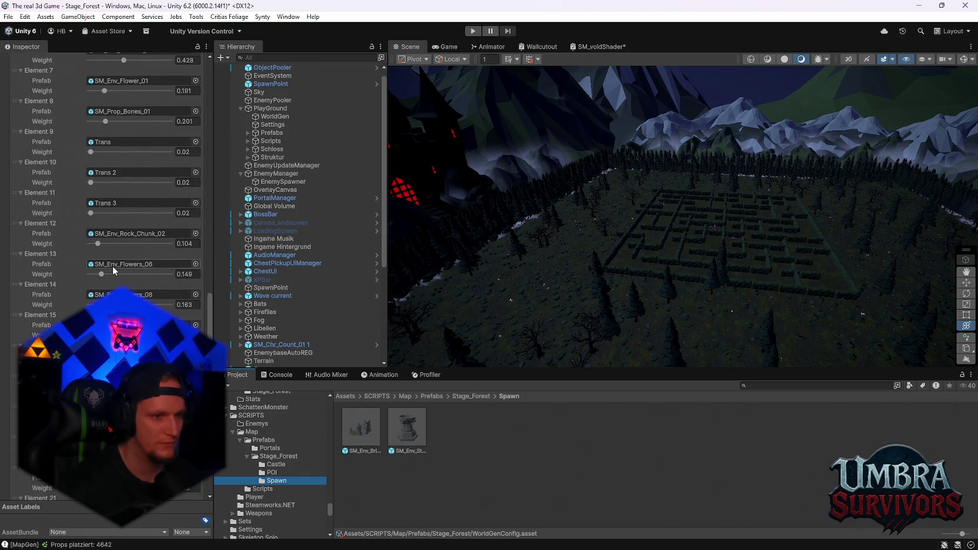
scroll(106, 194, "up", 20)
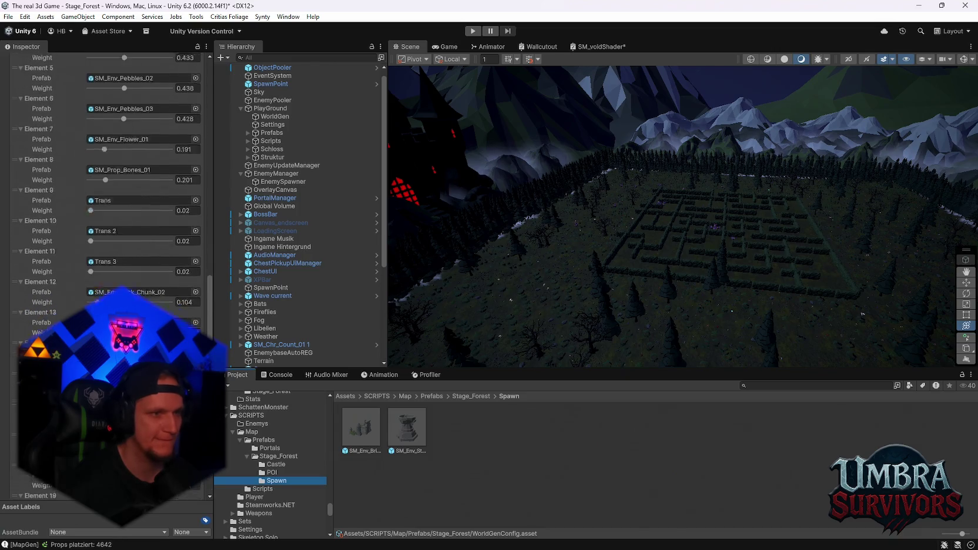
scroll(106, 194, "up", 3)
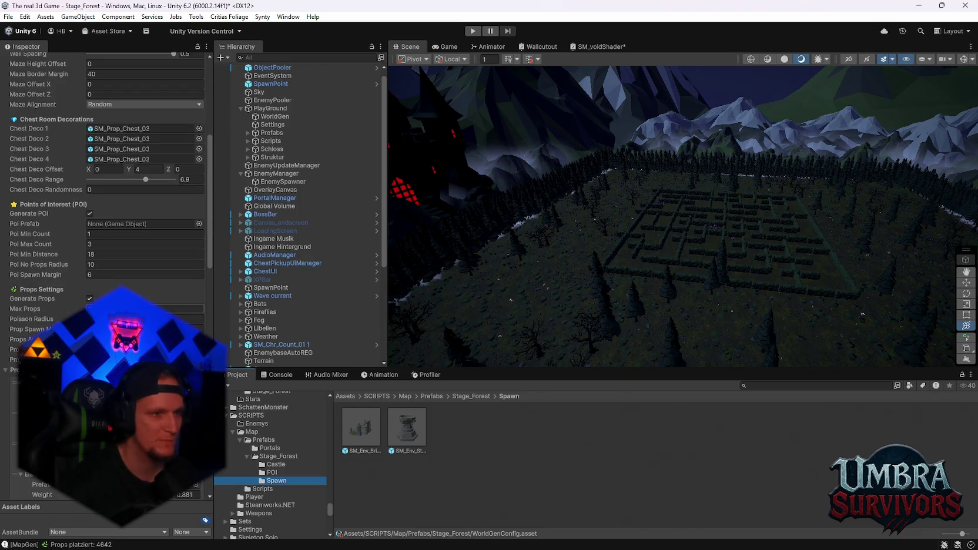
scroll(112, 290, "up", 3)
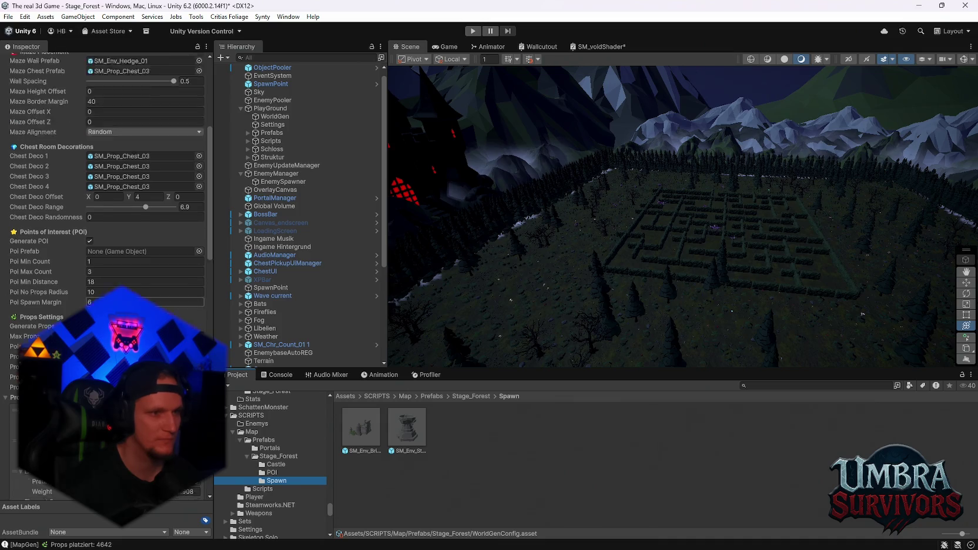
scroll(115, 257, "up", 2)
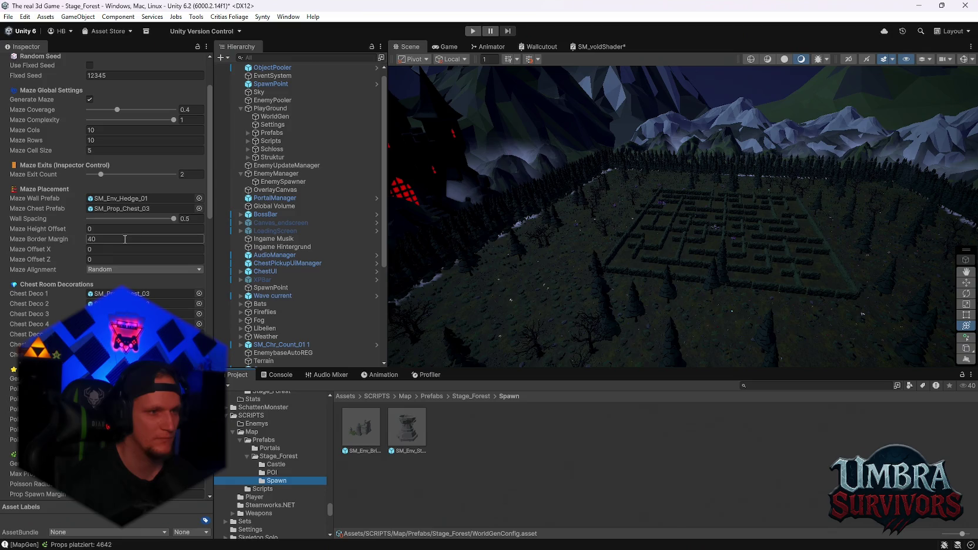
scroll(124, 235, "up", 3)
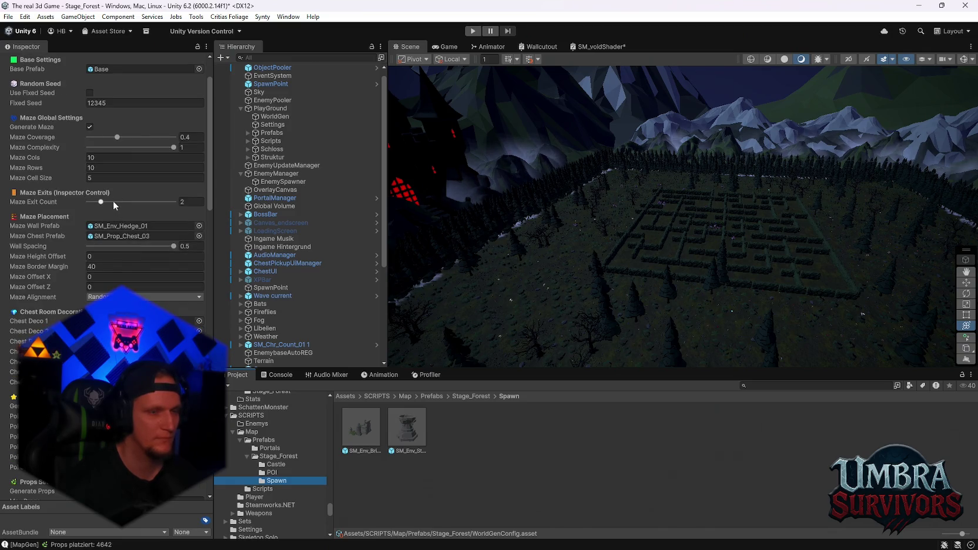
scroll(115, 185, "up", 2)
scroll(116, 184, "up", 2)
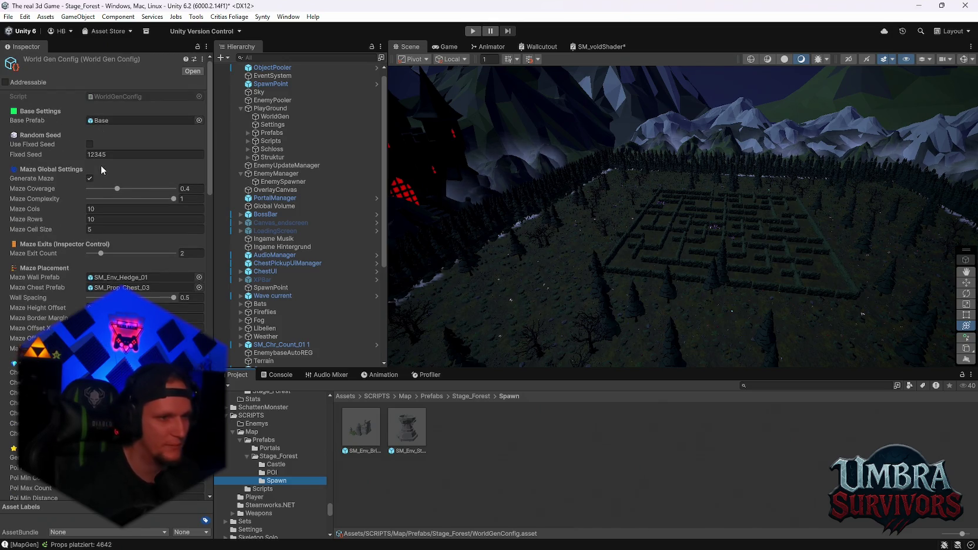
scroll(103, 191, "down", 5)
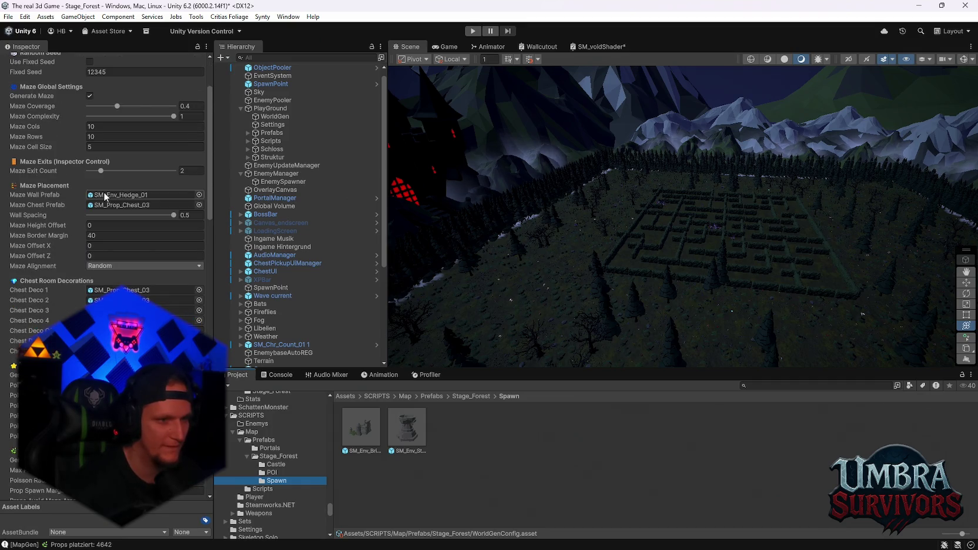
scroll(104, 192, "down", 3)
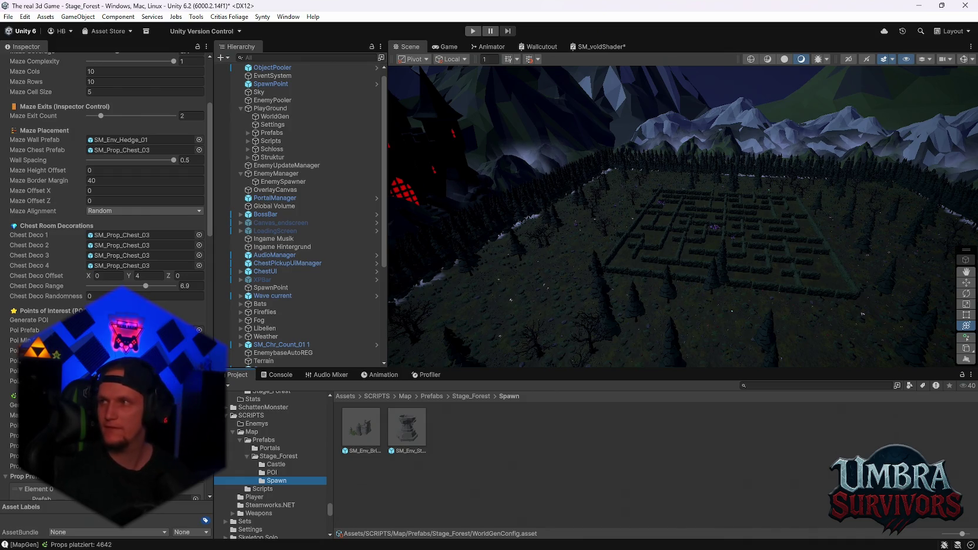
scroll(105, 234, "up", 5)
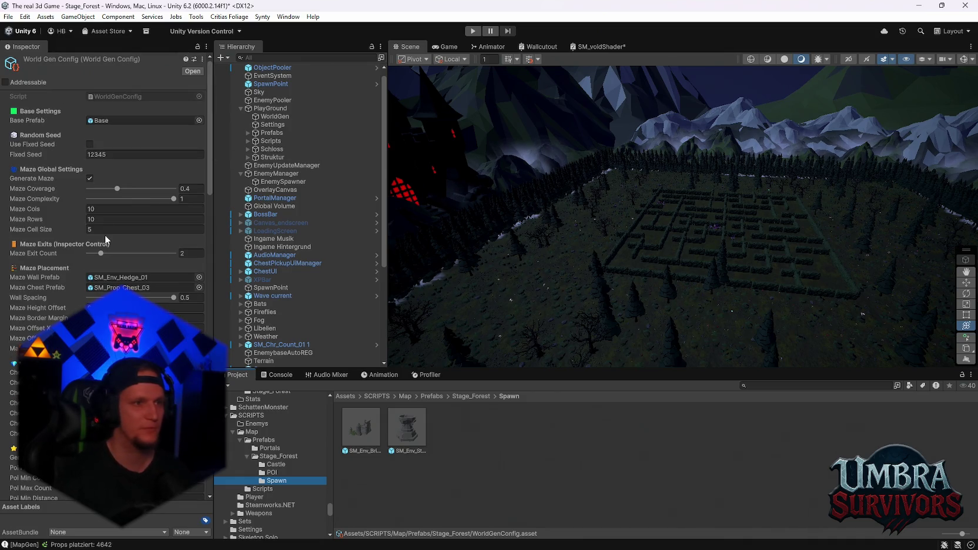
left_click(202, 59)
left_click(244, 70)
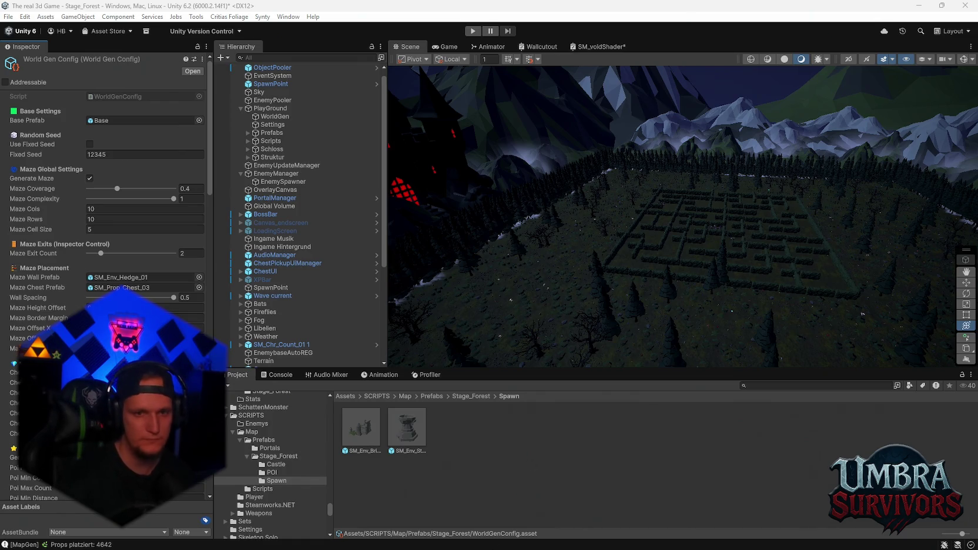
mouse_move(568, 548)
mouse_move(512, 546)
left_click(529, 504)
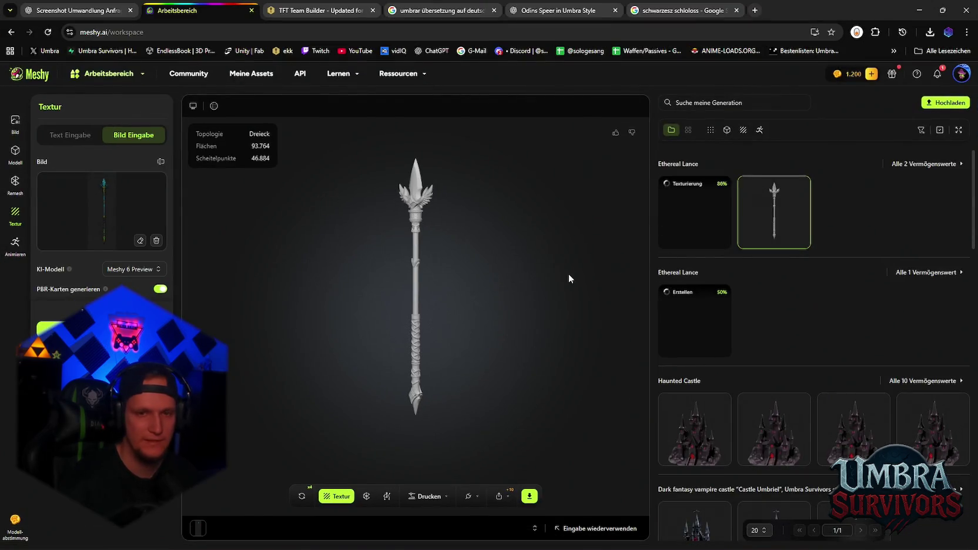
- Compare the blue textured and untextured grey Ethereal Lance versions from several angles
left_click(709, 209)
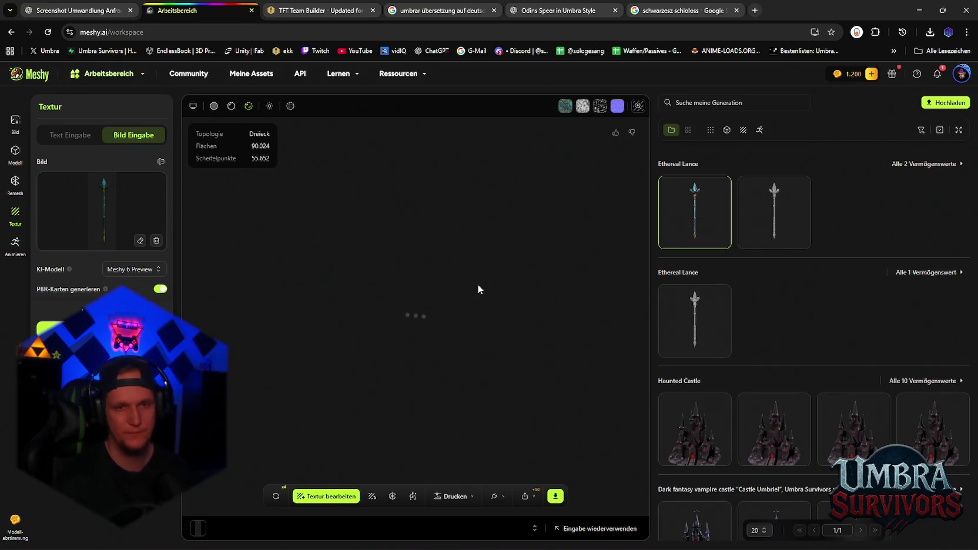
scroll(468, 344, "up", 5)
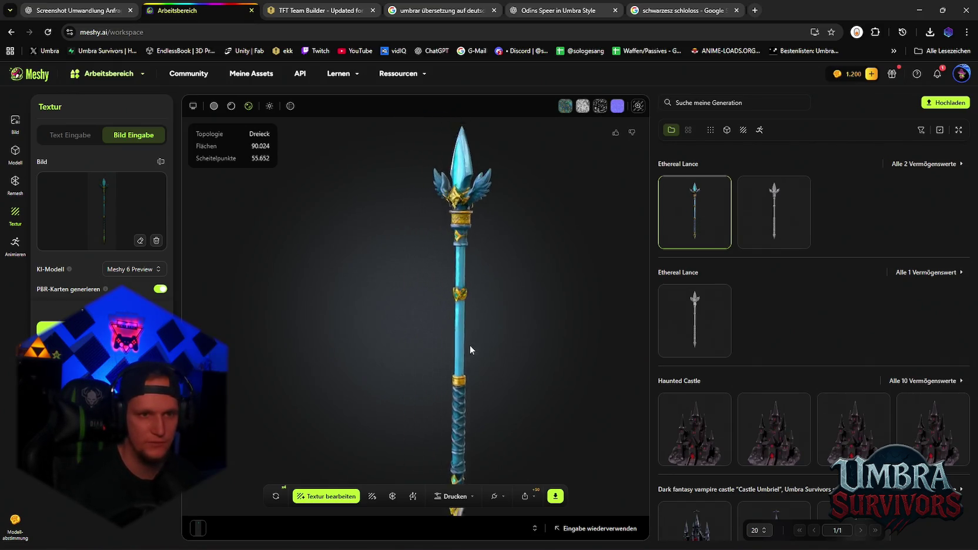
mouse_move(458, 422)
left_mouse_down()
mouse_move(513, 315)
mouse_move(426, 219)
mouse_move(425, 143)
left_mouse_up()
left_click(701, 301)
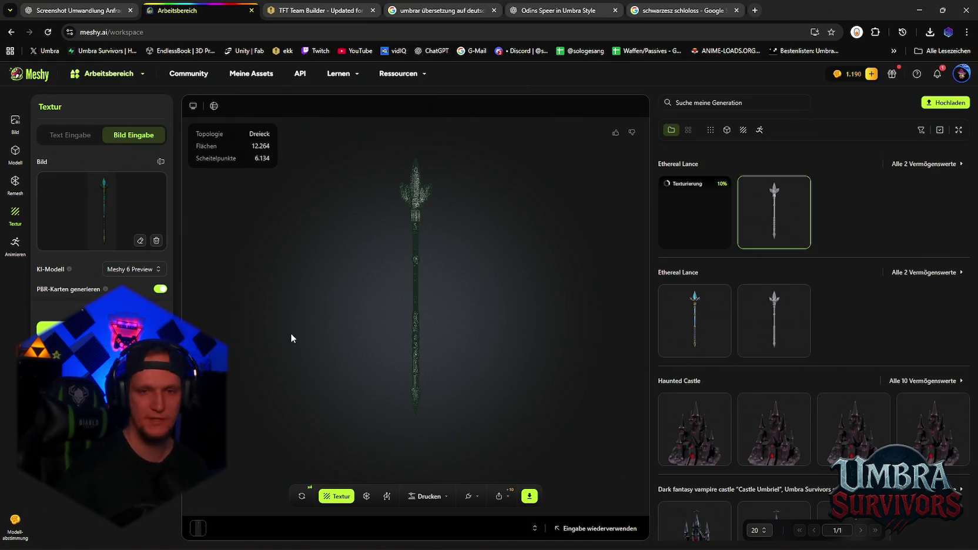
left_click(708, 326)
scroll(438, 338, "up", 5)
mouse_move(442, 321)
left_mouse_down()
mouse_move(472, 268)
mouse_move(471, 245)
mouse_move(460, 354)
mouse_move(459, 322)
mouse_move(336, 340)
mouse_move(481, 340)
mouse_move(496, 329)
mouse_move(466, 216)
left_mouse_up()
scroll(447, 329, "up", 3)
scroll(477, 339, "down", 5)
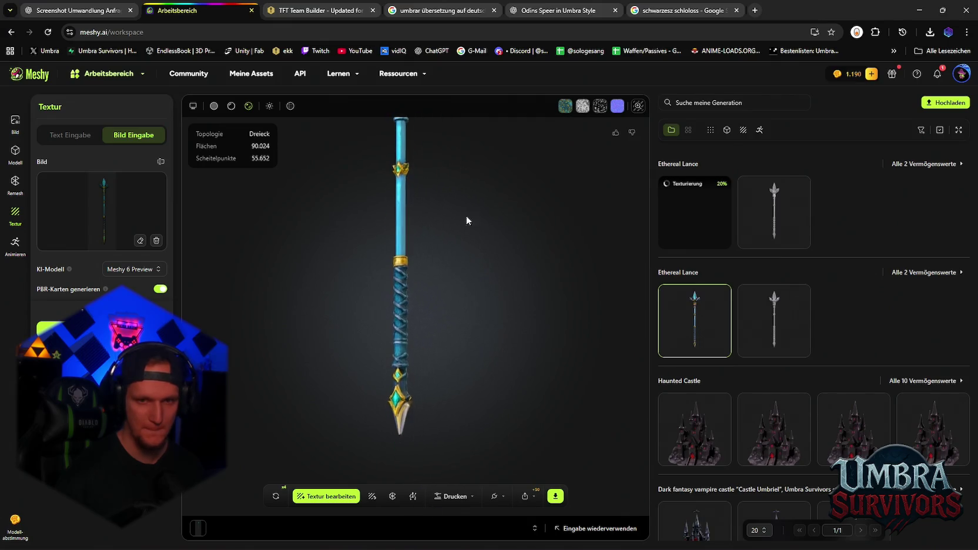
left_click(769, 326)
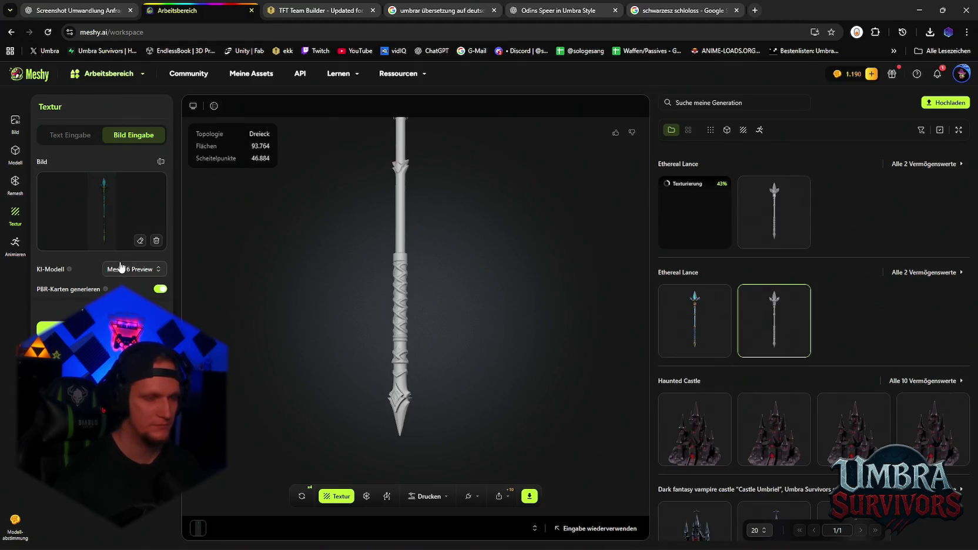
- Keep image-based texture input and confirm a free retry on the blue textured spear
left_click(83, 137)
left_click(129, 139)
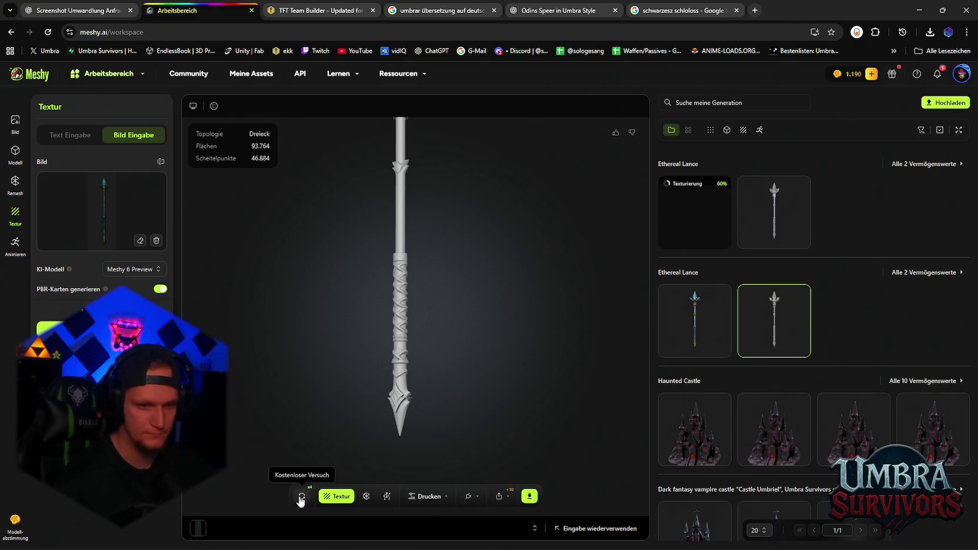
left_click(667, 304)
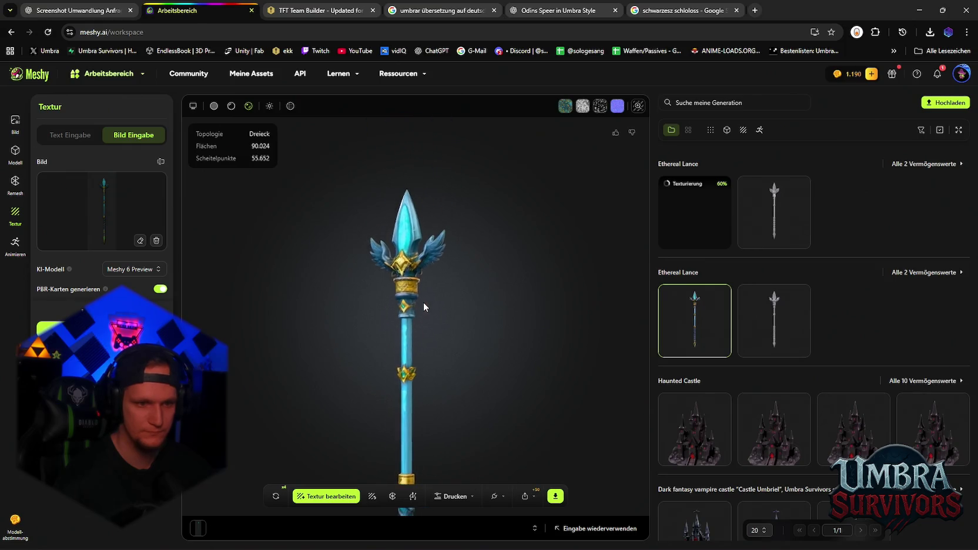
left_click(276, 496)
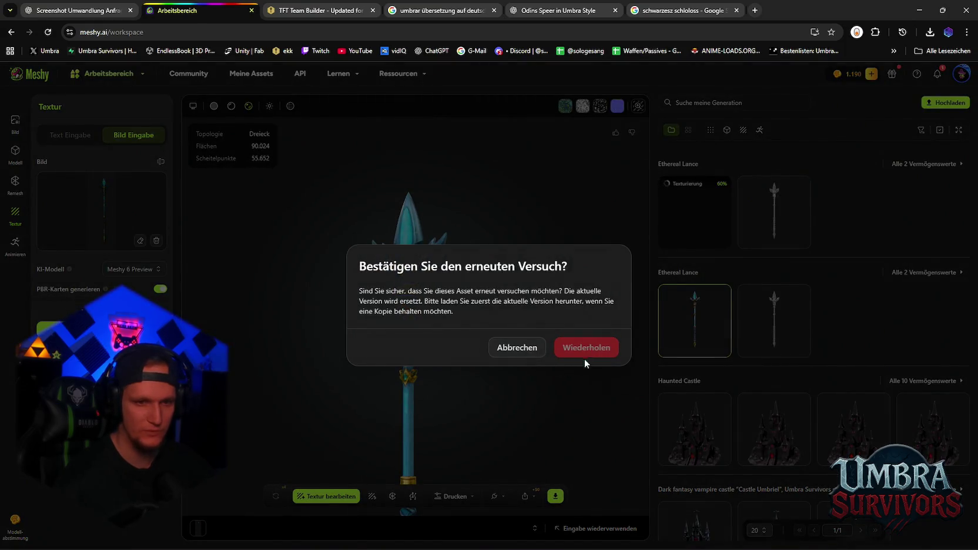
left_click(581, 356)
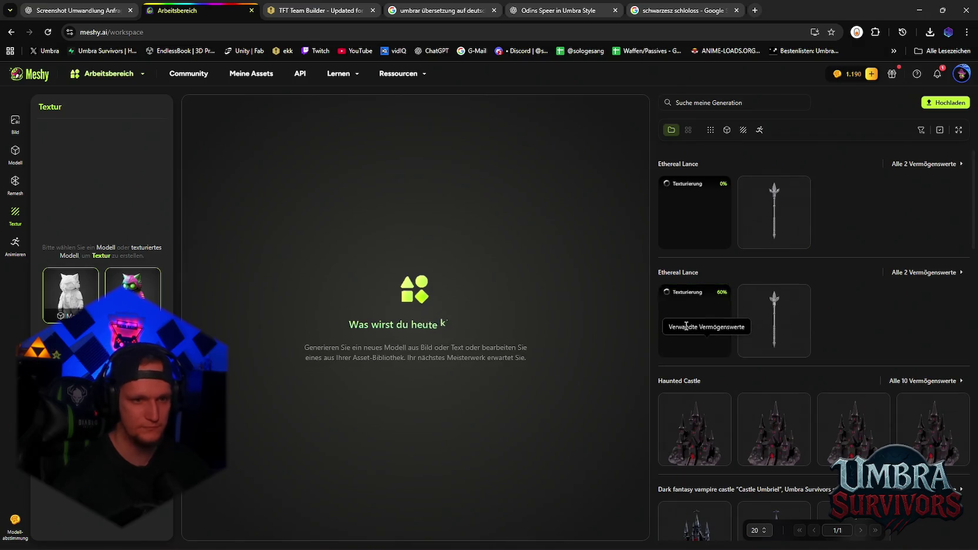
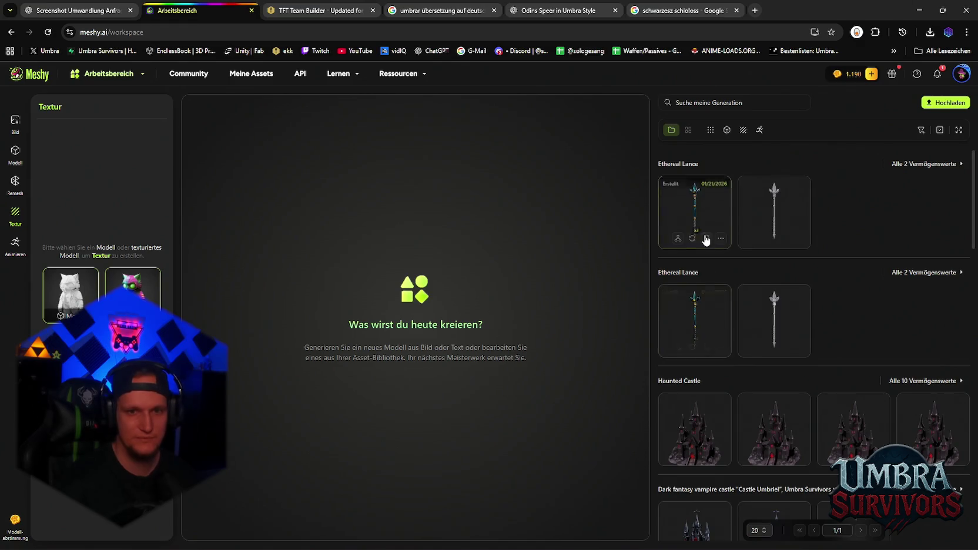
- Load the newer Ethereal Lance model into the Meshy viewer
left_click(701, 306)
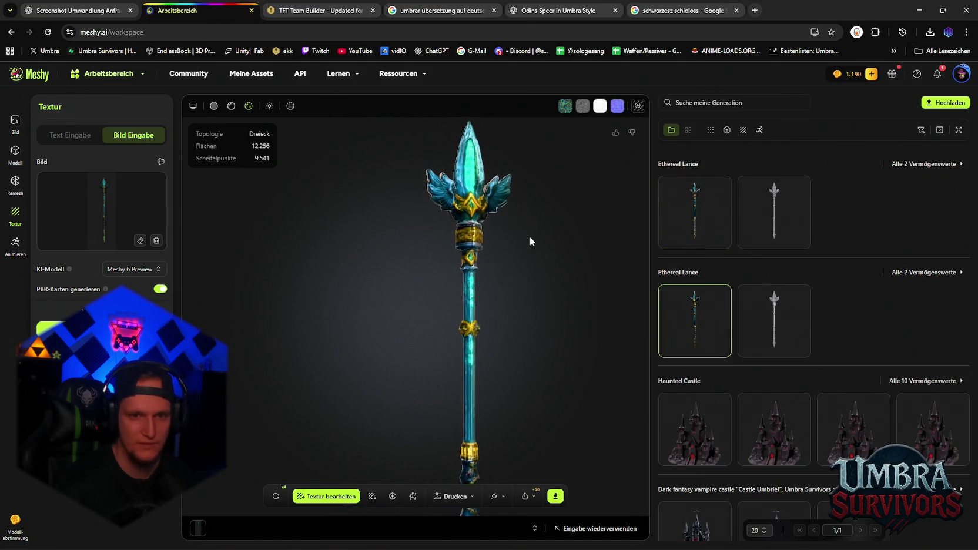
left_click(673, 225)
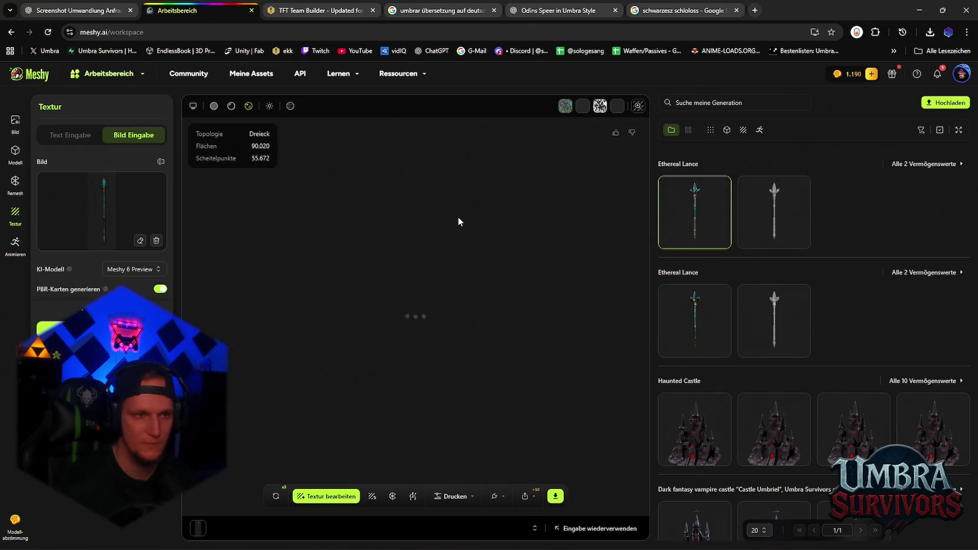
scroll(449, 291, "up", 5)
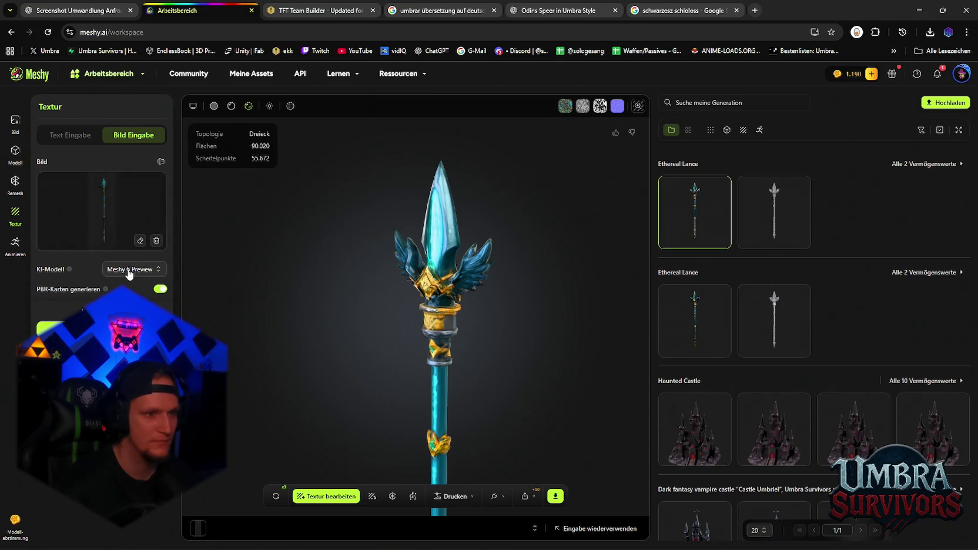
scroll(392, 235, "up", 3)
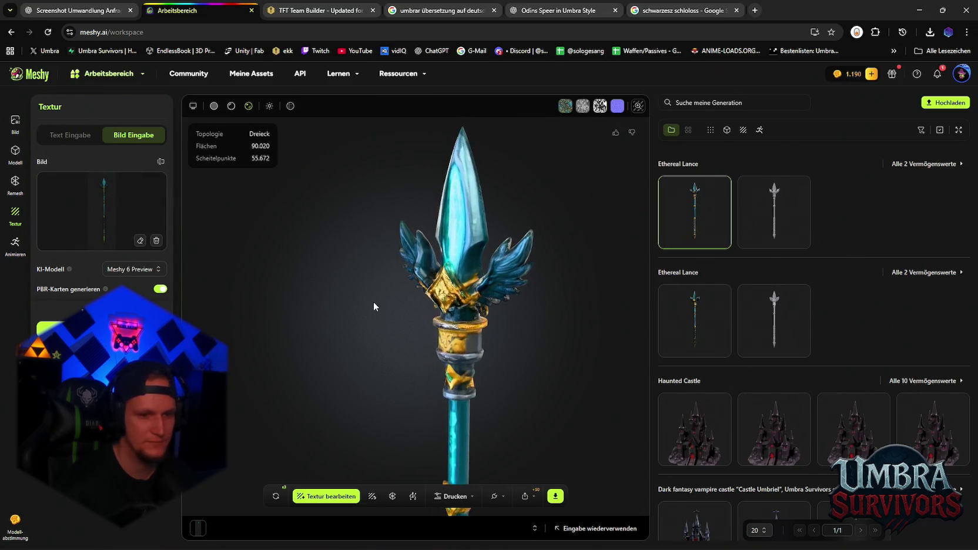
- Open and close Textur bearbeiten, then bring up the lance's Remesh settings
left_click(358, 496)
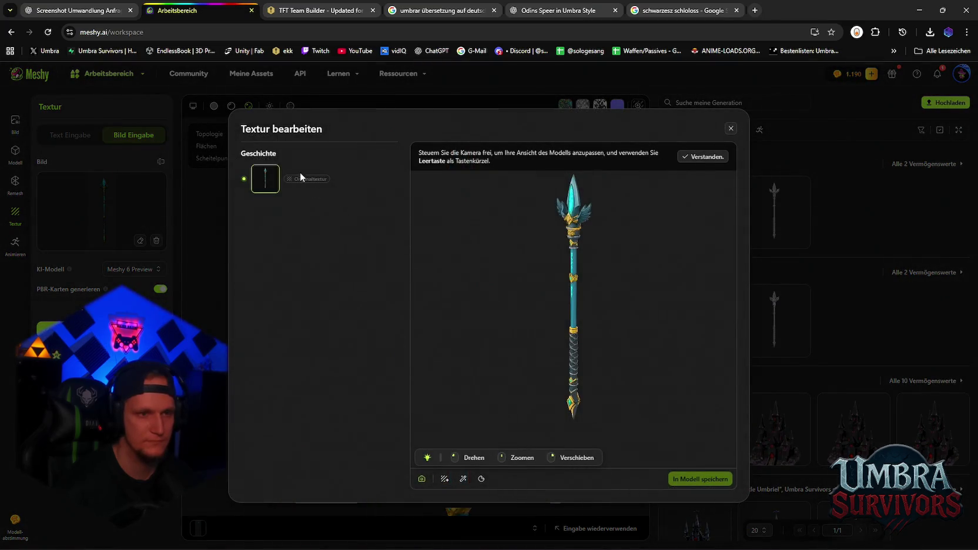
left_click(730, 128)
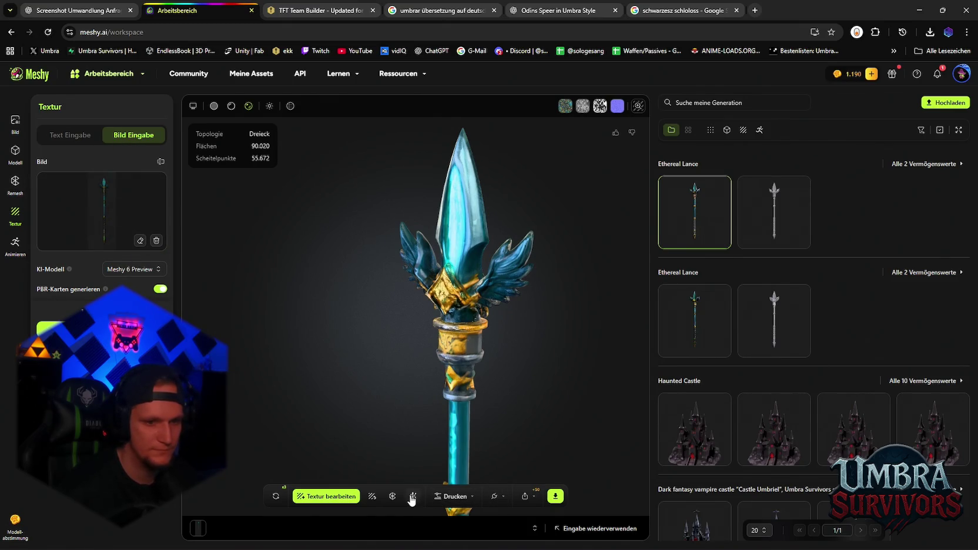
left_click(392, 496)
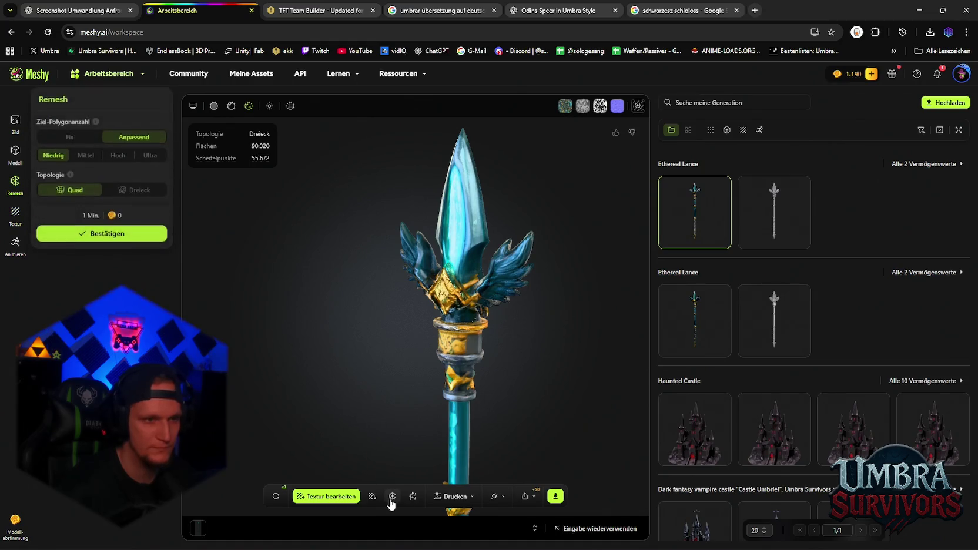
- Remesh the lance with polygon count Hoch and Dreieck topology
left_click(144, 164)
left_click(117, 162)
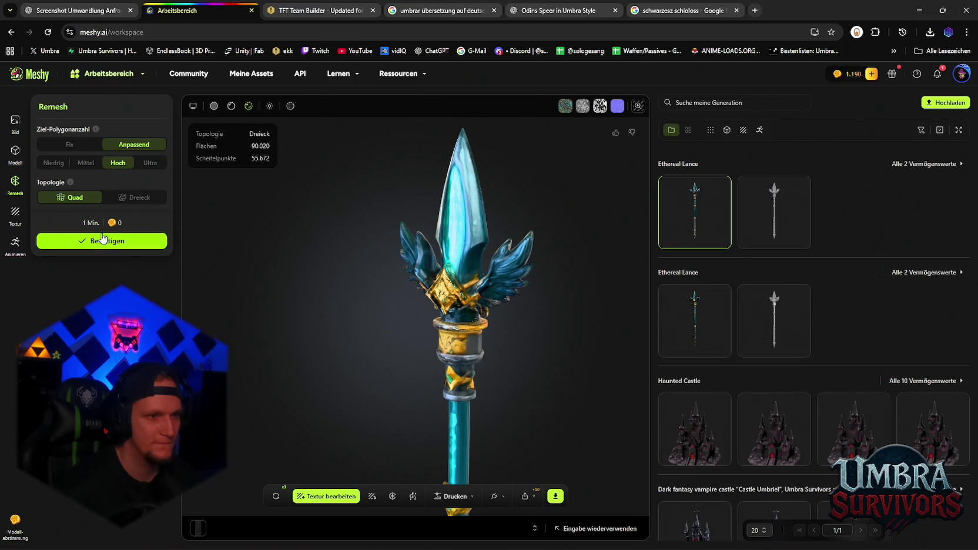
left_click(132, 197)
left_click(92, 242)
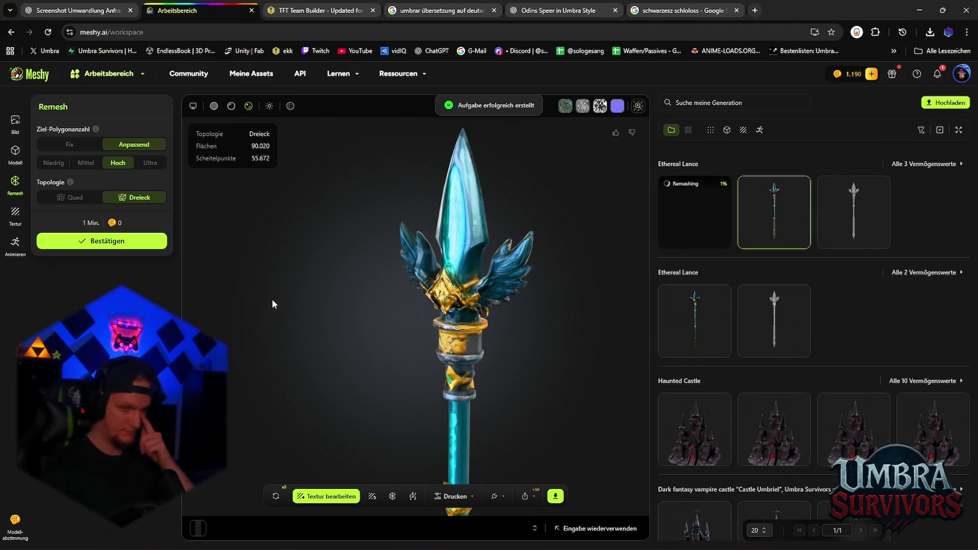
- Orbit the spear to a side-on view, then minimize the browser to reveal Unity
mouse_move(489, 231)
left_mouse_down()
mouse_move(501, 271)
mouse_move(535, 229)
mouse_move(540, 267)
left_mouse_up()
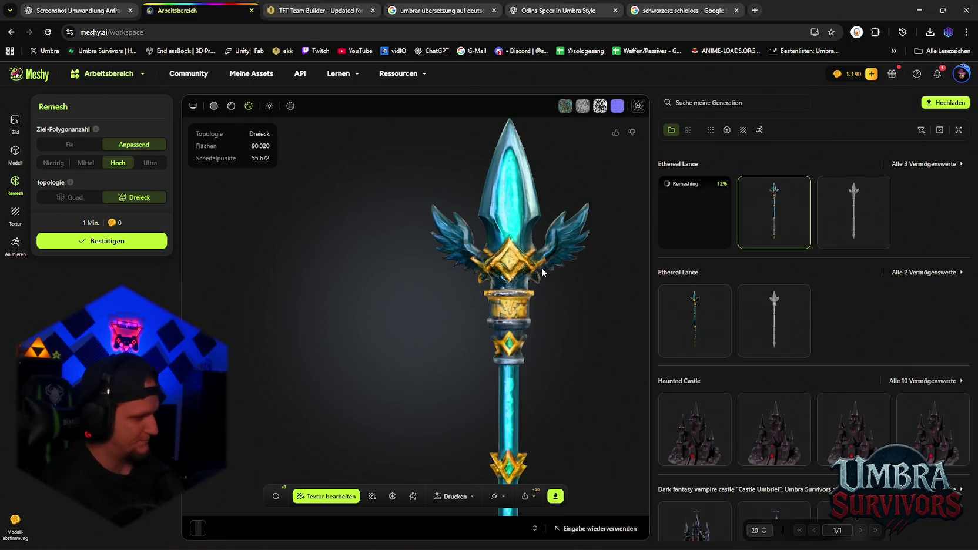
scroll(522, 275, "down", 5)
mouse_move(479, 287)
left_mouse_down()
mouse_move(502, 229)
mouse_move(468, 250)
mouse_move(458, 327)
left_mouse_up()
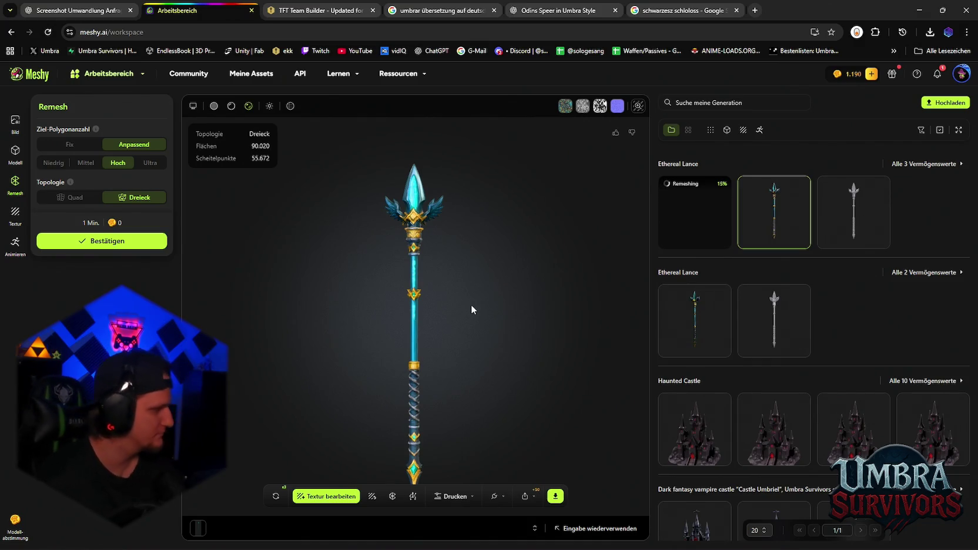
mouse_move(471, 304)
left_mouse_down()
mouse_move(455, 228)
mouse_move(567, 292)
mouse_move(449, 201)
mouse_move(443, 171)
mouse_move(485, 315)
mouse_move(399, 234)
mouse_move(311, 278)
mouse_move(452, 271)
mouse_move(362, 217)
mouse_move(539, 268)
mouse_move(508, 251)
mouse_move(443, 242)
mouse_move(678, 254)
mouse_move(506, 257)
mouse_move(459, 270)
left_mouse_up()
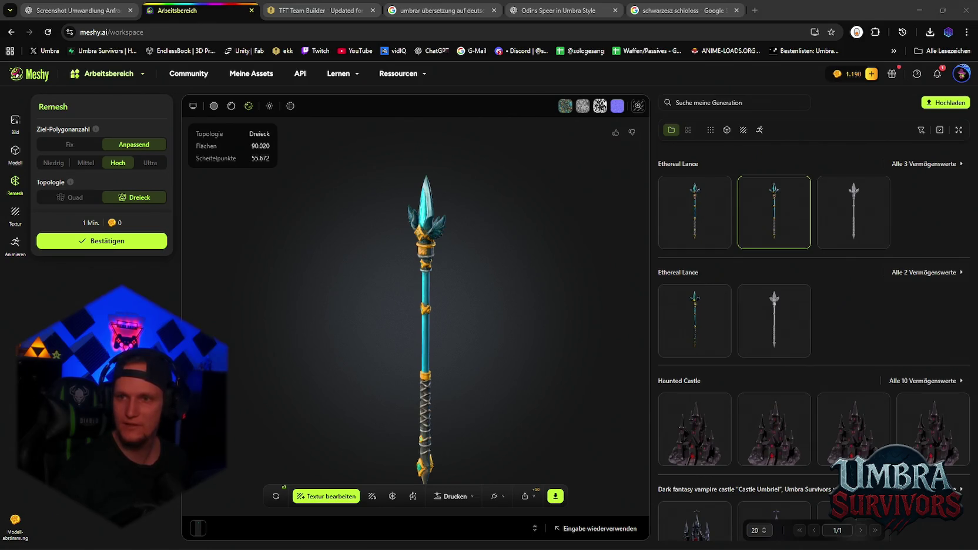
left_click(919, 10)
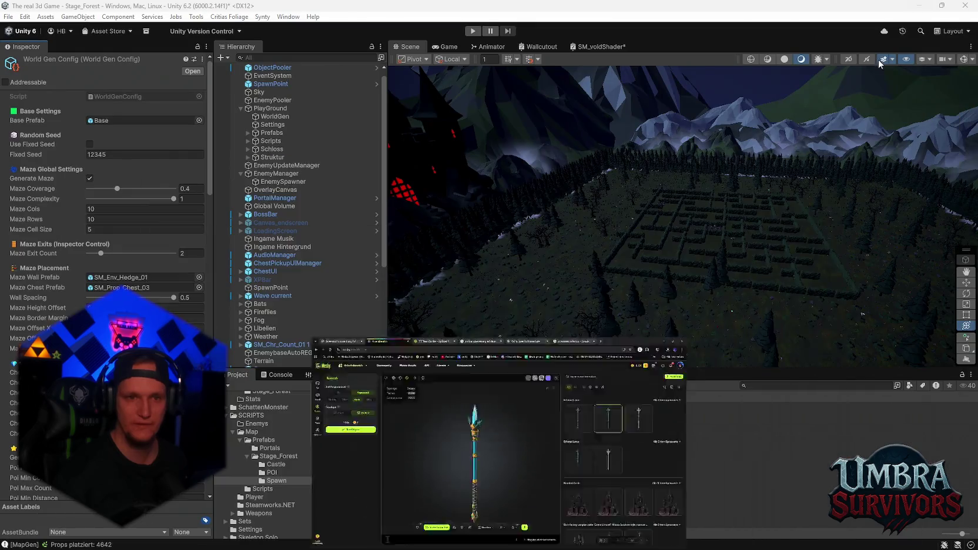
- Bring up the SM_voidShader graph, deselect the Split node and move the properties list aside
left_click(600, 47)
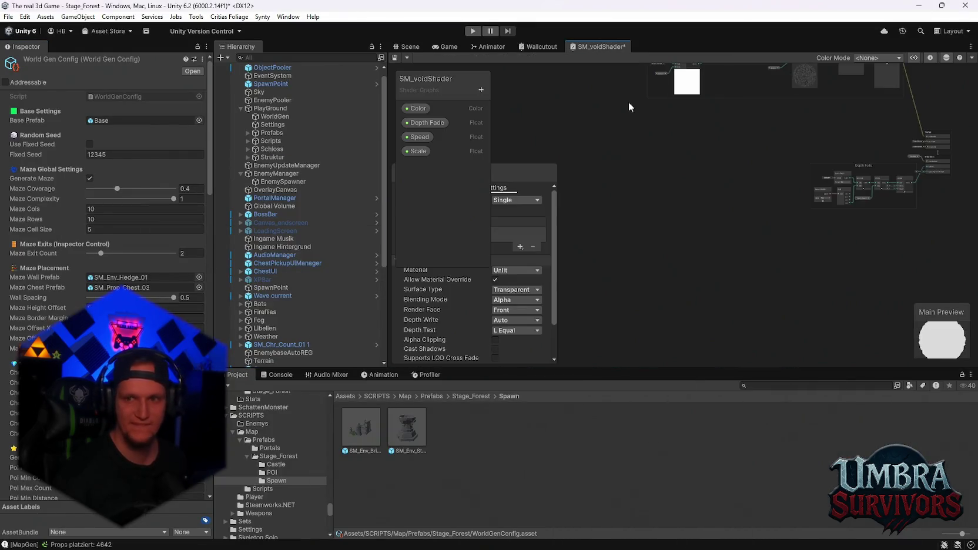
scroll(708, 214, "up", 10)
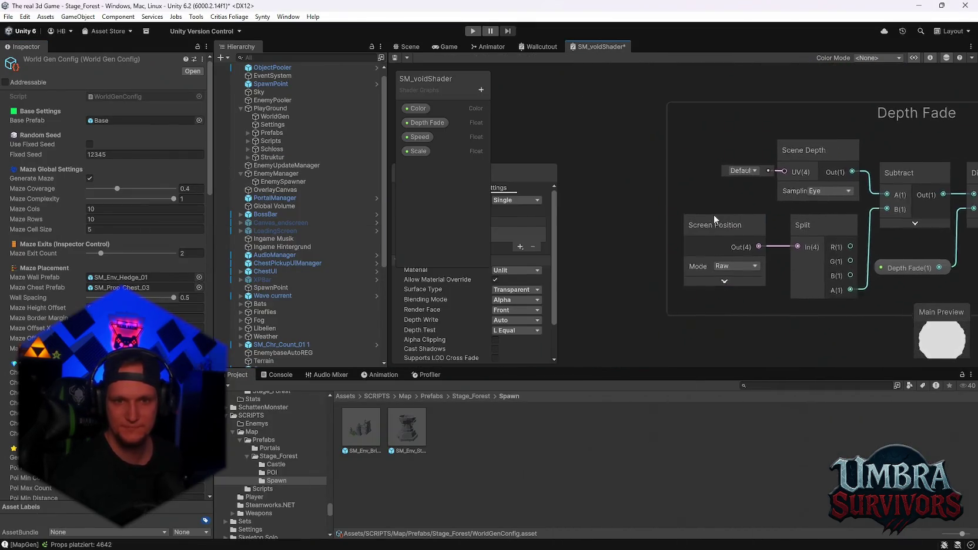
left_click(701, 211)
mouse_move(756, 204)
left_mouse_down()
mouse_move(695, 206)
mouse_move(821, 180)
left_mouse_up()
scroll(822, 179, "down", 5)
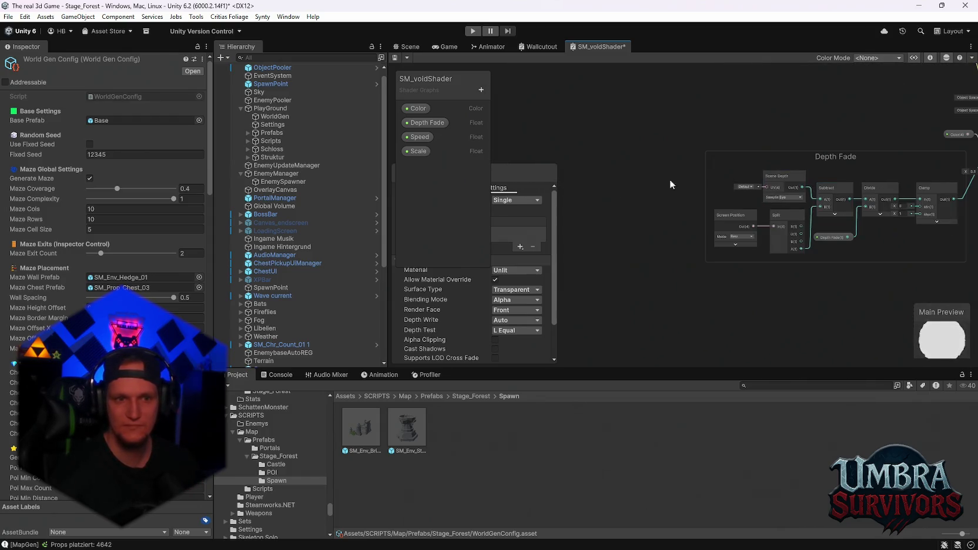
mouse_move(466, 97)
left_mouse_down()
mouse_move(640, 138)
mouse_move(461, 194)
left_mouse_up()
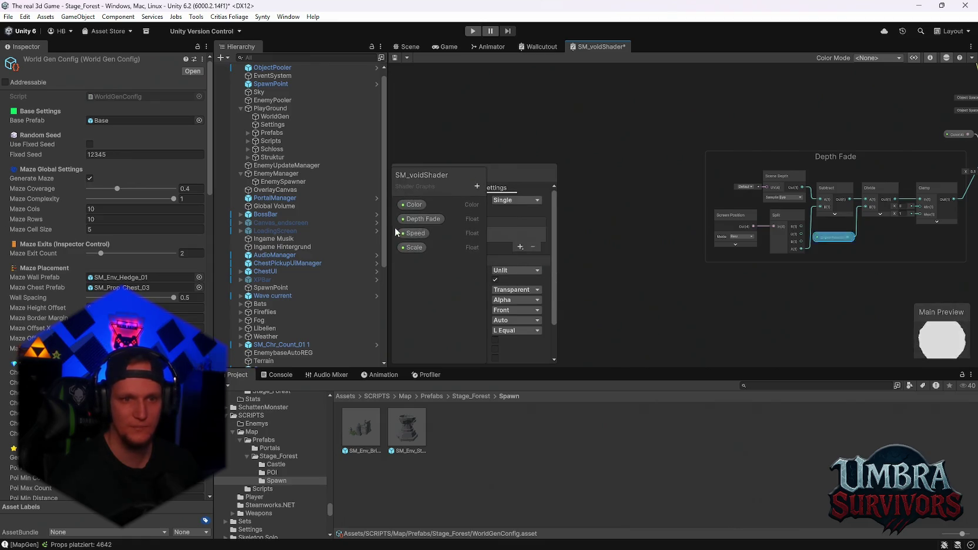
- Maximize the shader graph and drag the Vertex block up, away from Fragment
double_click(594, 46)
scroll(563, 270, "up", 5)
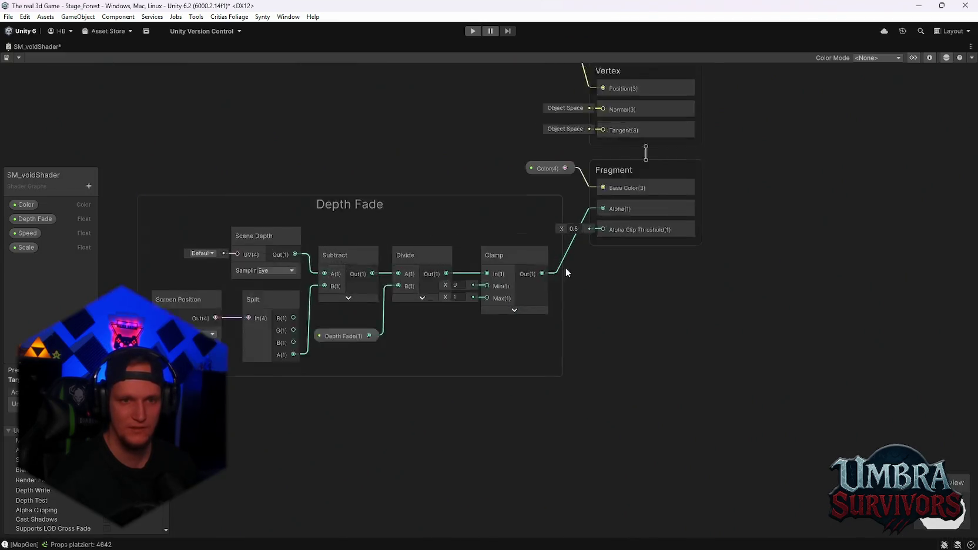
left_click_drag(553, 276, 538, 306)
mouse_move(691, 122)
left_mouse_down()
mouse_move(695, 158)
mouse_move(605, 227)
left_mouse_up()
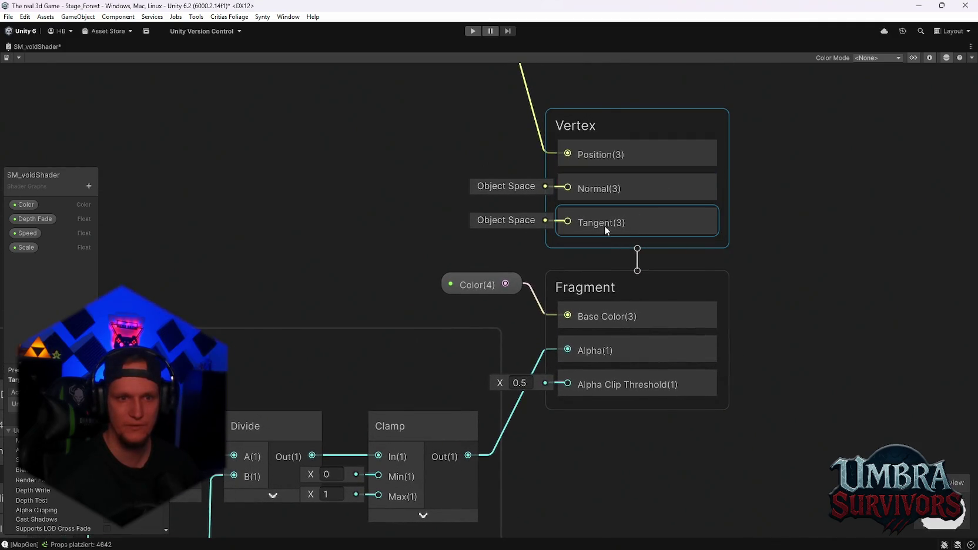
mouse_move(631, 123)
left_mouse_down()
mouse_move(682, 97)
mouse_move(653, 109)
left_mouse_up()
scroll(527, 221, "down", 2)
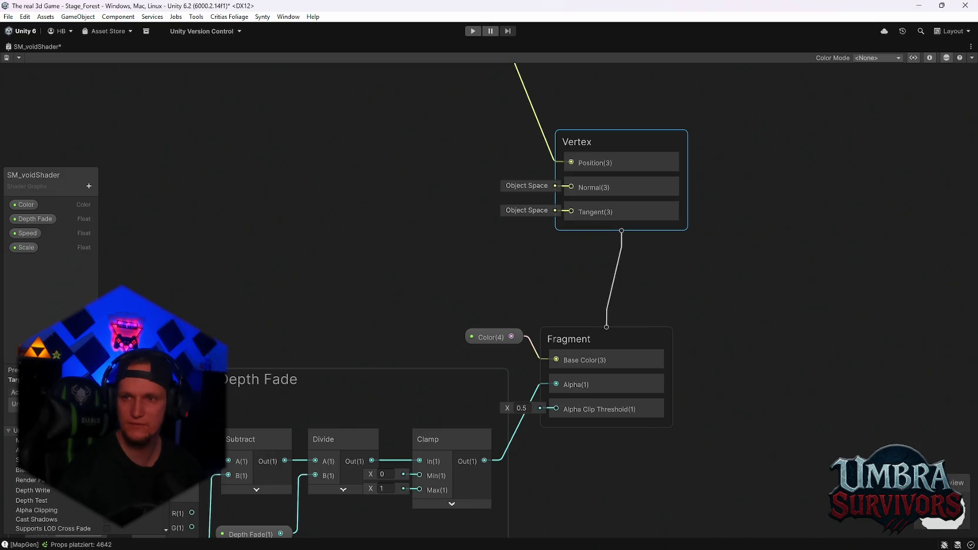
mouse_move(588, 168)
left_mouse_down()
mouse_move(636, 218)
mouse_move(626, 392)
left_mouse_up()
scroll(626, 391, "down", 3)
scroll(609, 345, "up", 3)
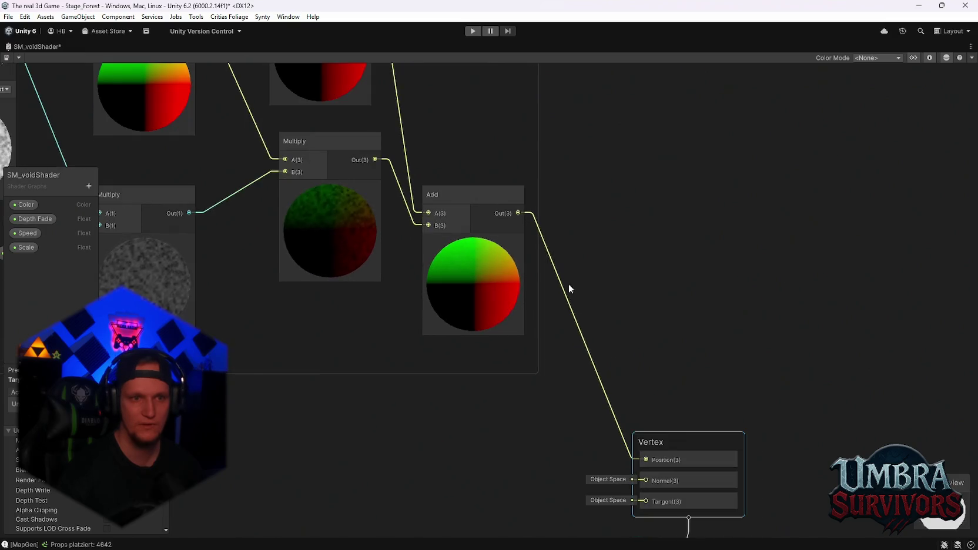
scroll(511, 222, "down", 2)
left_click_drag(631, 320, 575, 172)
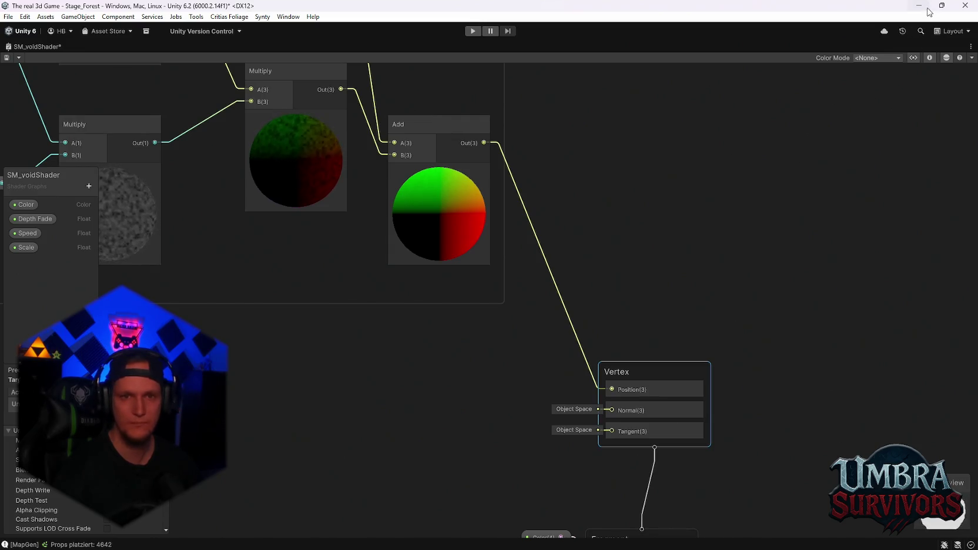
- Check a reference Inspector screenshot, then return to the Unity scene view
key("alt+Tab")
left_click(651, 544)
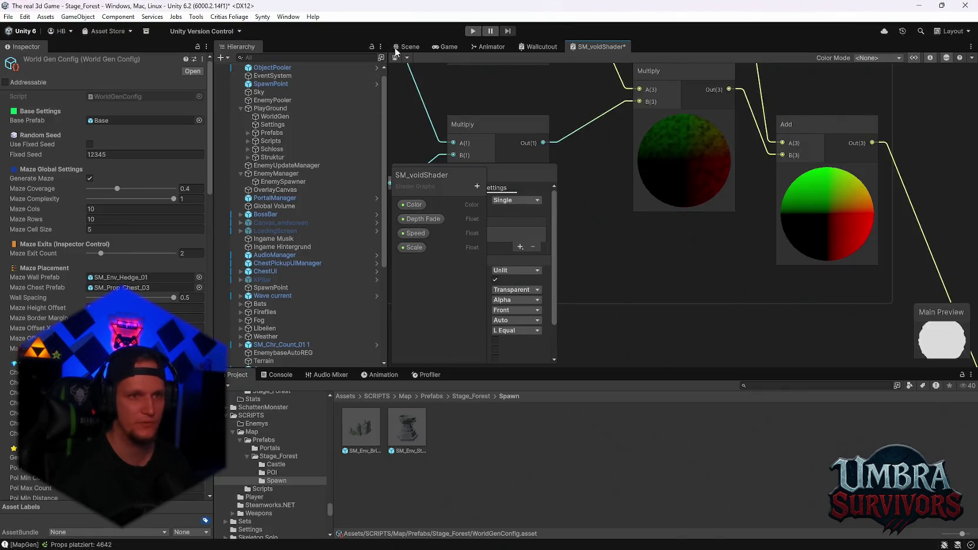
left_click(406, 47)
- Save the forest scene and load Stage_Hub from Open Recent Scene
left_click(446, 49)
left_click(409, 47)
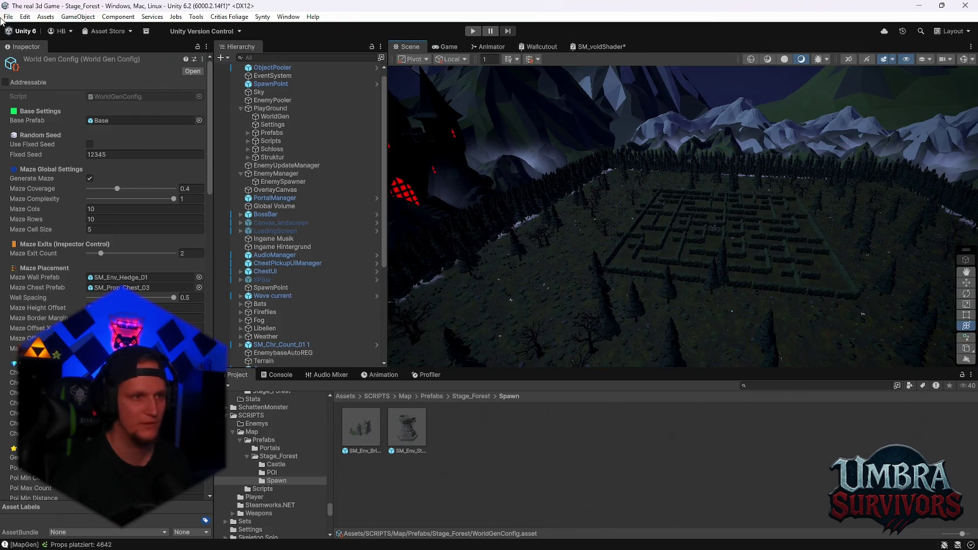
left_click(14, 18)
mouse_move(59, 51)
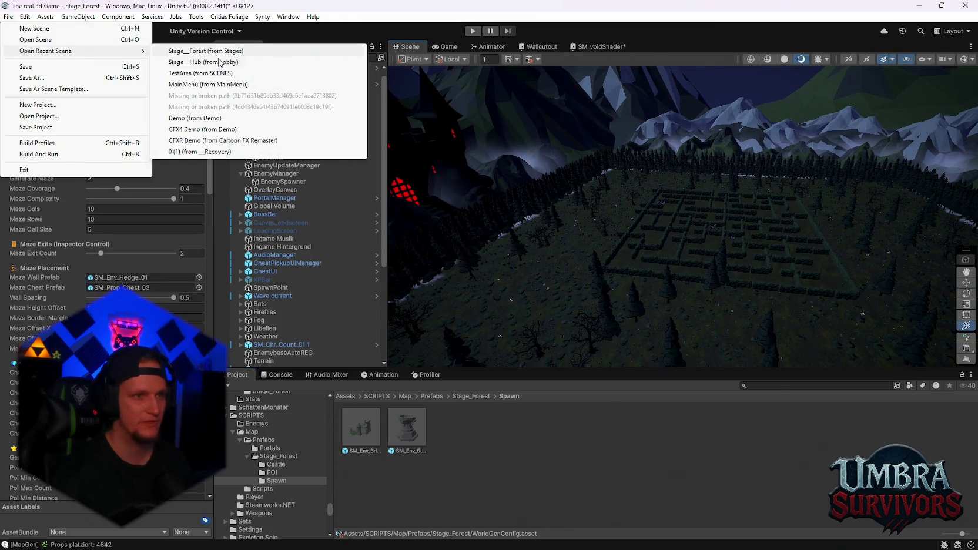
left_click(194, 61)
left_click(477, 301)
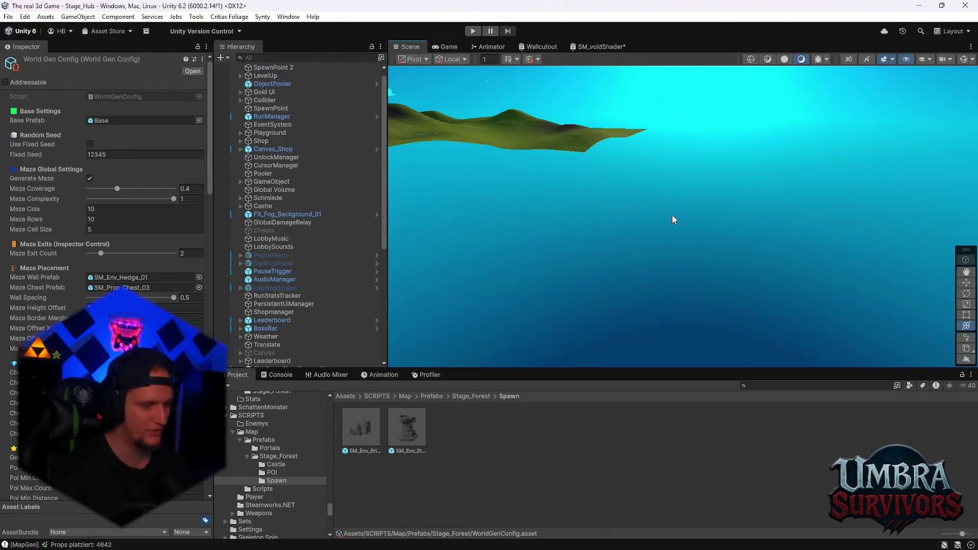
- Frame SpawnPoint 2 and select the god rays Plane beside it
scroll(258, 218, "up", 2)
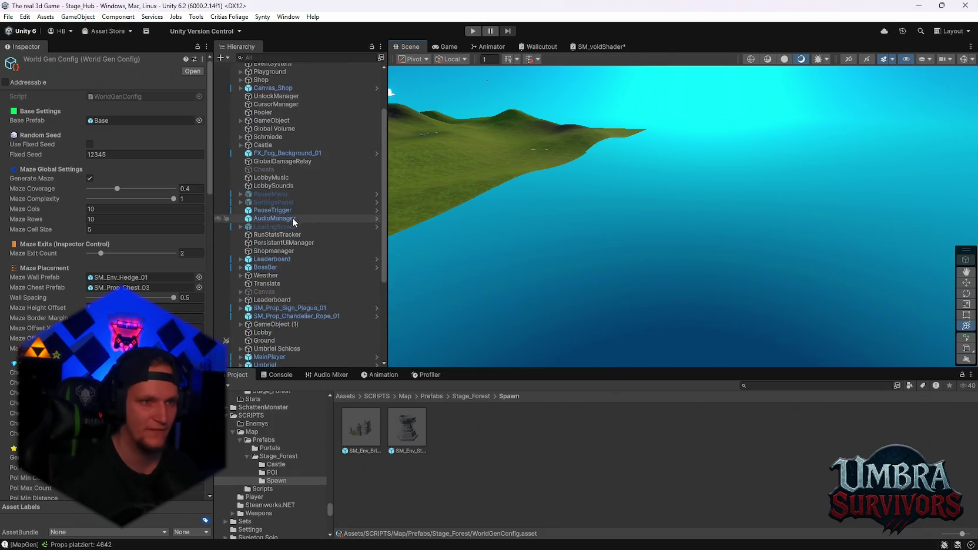
double_click(262, 75)
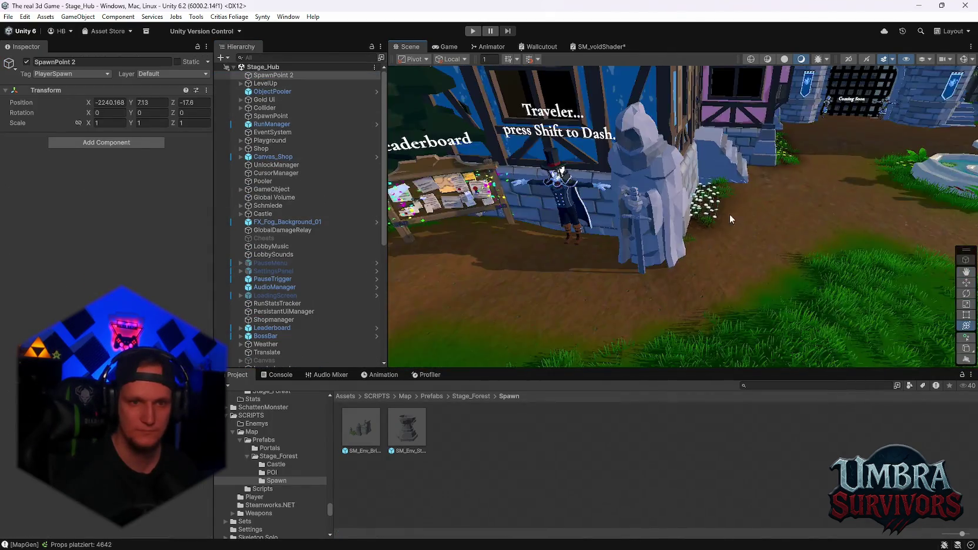
left_click(565, 242)
scroll(126, 269, "down", 5)
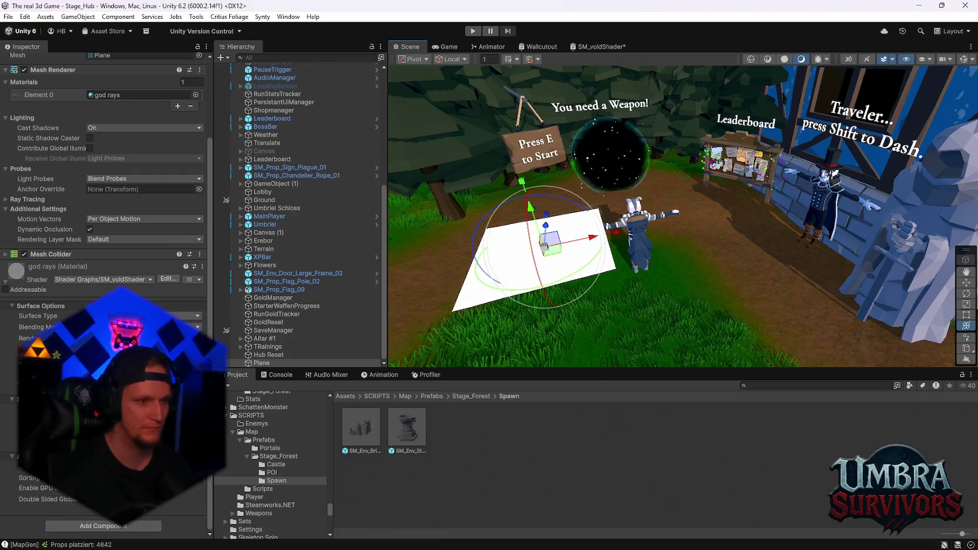
- Locate the god rays material; try Depth Test LEqual, Depth Write off, Depth Fade 63.26
left_click(202, 266)
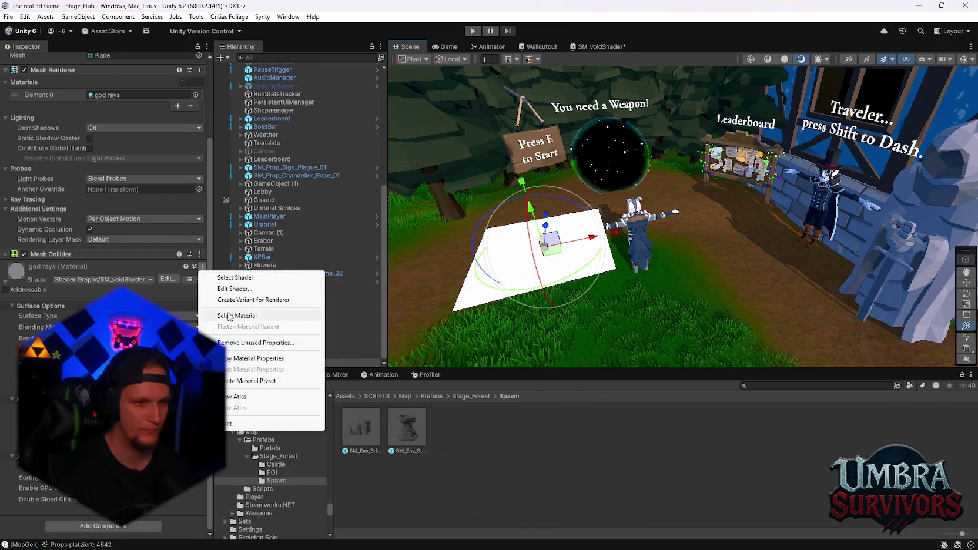
left_click(247, 315)
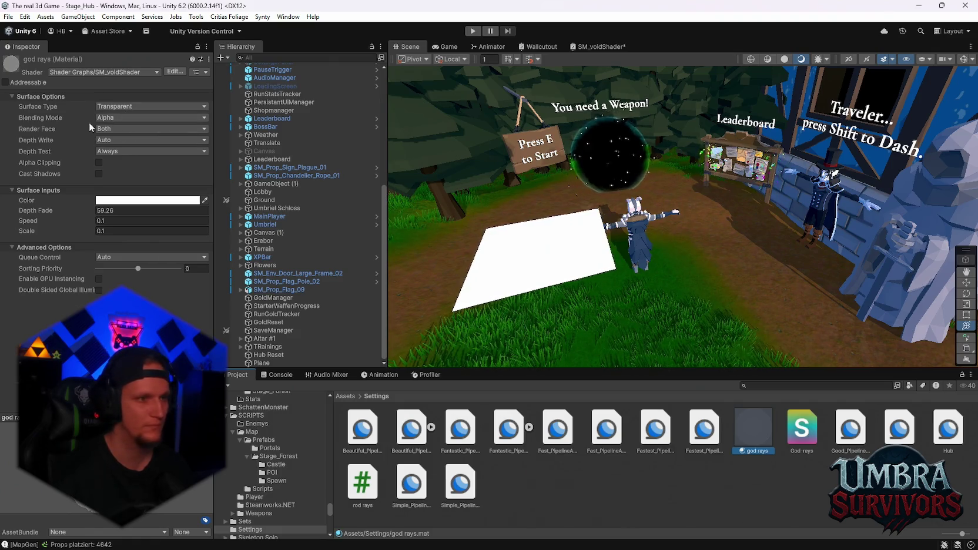
left_click(101, 151)
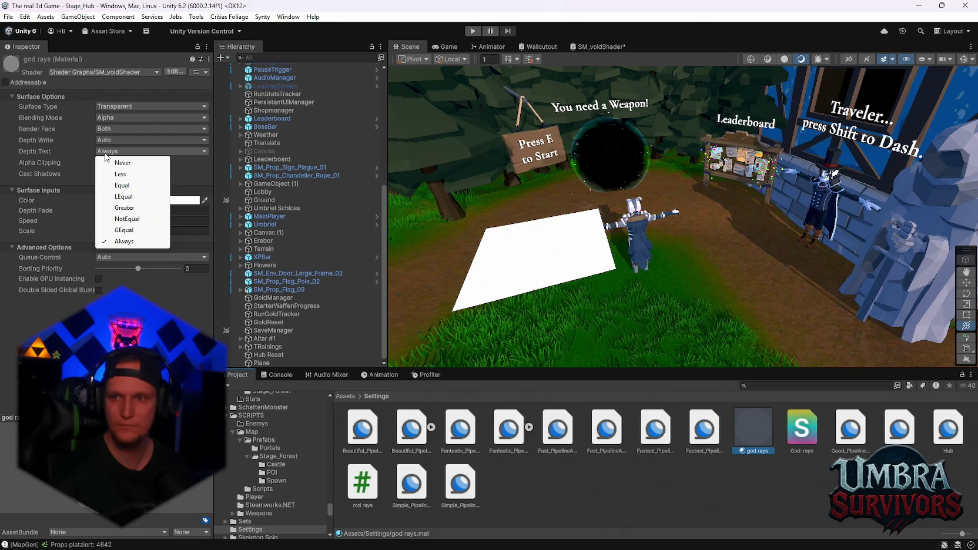
left_click(138, 198)
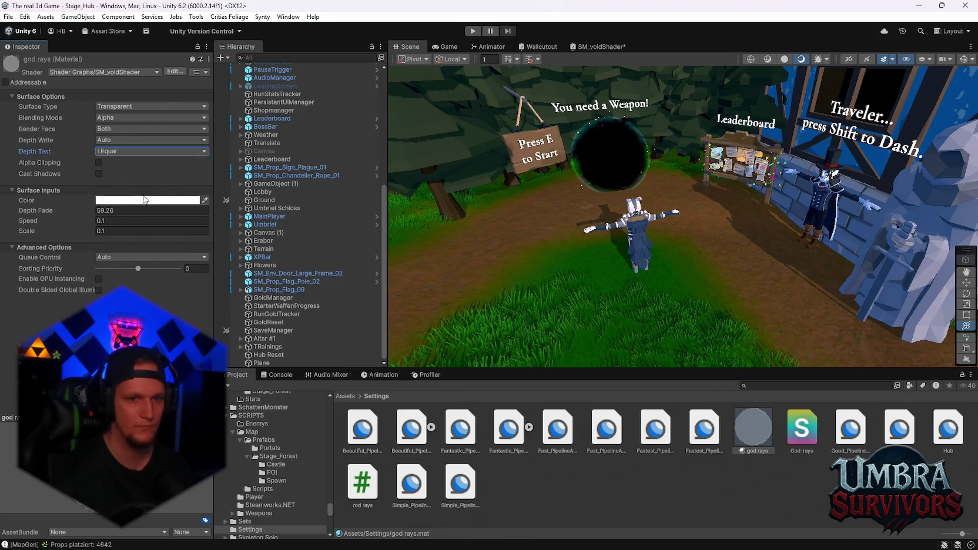
left_click(114, 140)
left_click(138, 174)
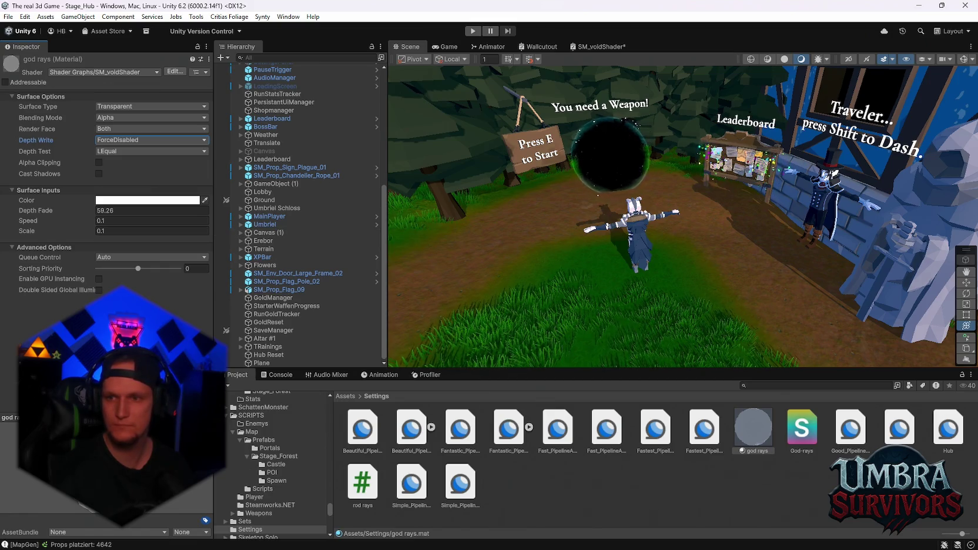
left_click(176, 210)
type("63.26")
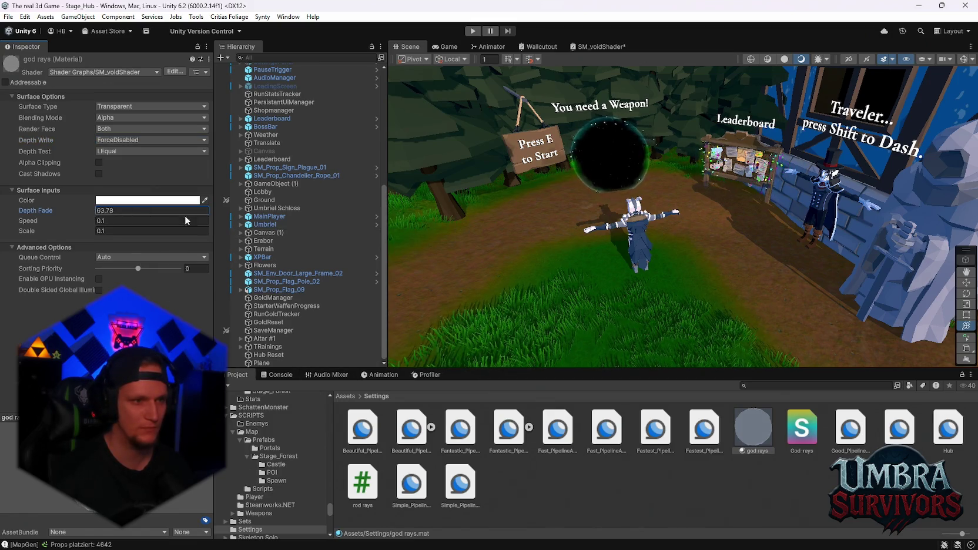
left_click_drag(799, 242, 87, 199)
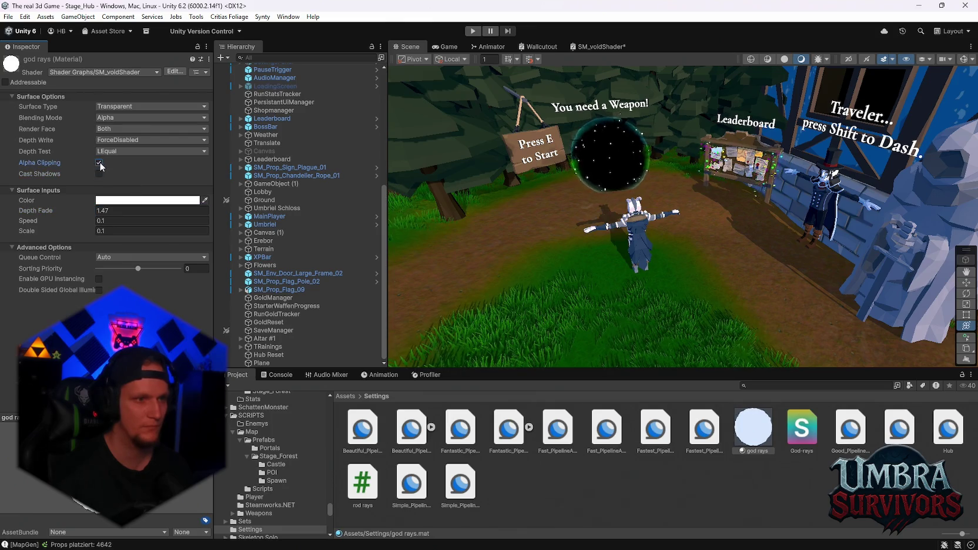
- Try Additive and Multiply blending, keep Alpha, and set Render Face to Front
left_click(120, 117)
left_click(134, 151)
left_click(126, 117)
left_click(127, 117)
left_click(126, 118)
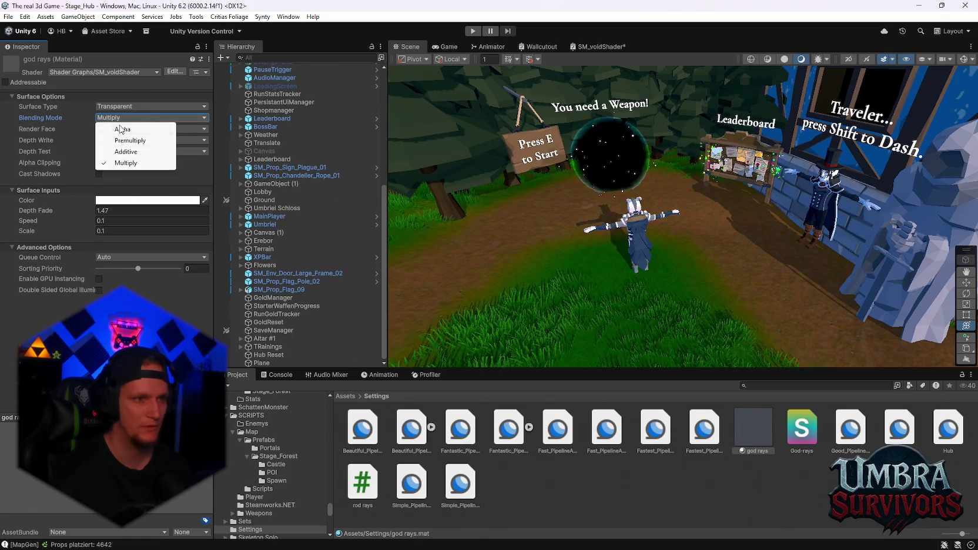
left_click(124, 129)
left_click(123, 117)
left_click(127, 151)
left_click(121, 119)
left_click(121, 129)
left_click(111, 128)
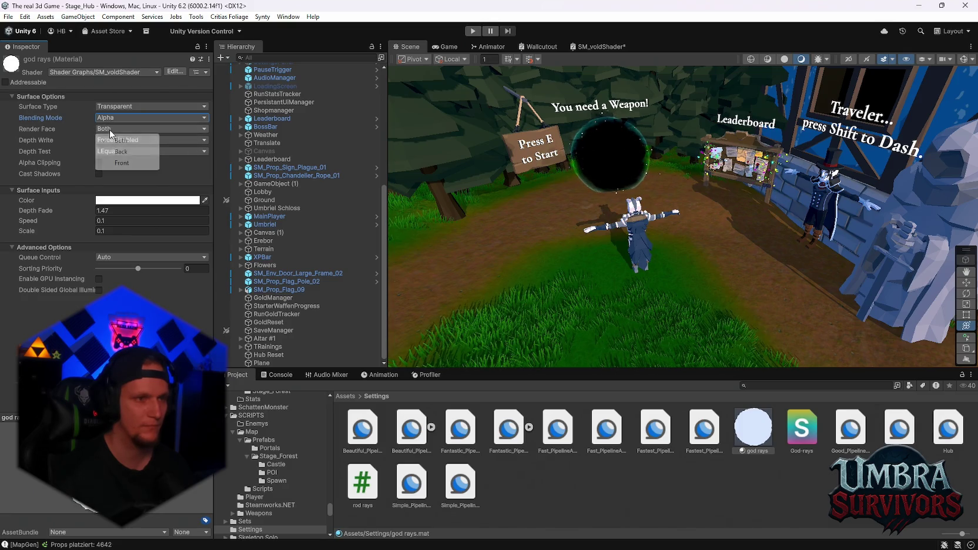
left_click(116, 160)
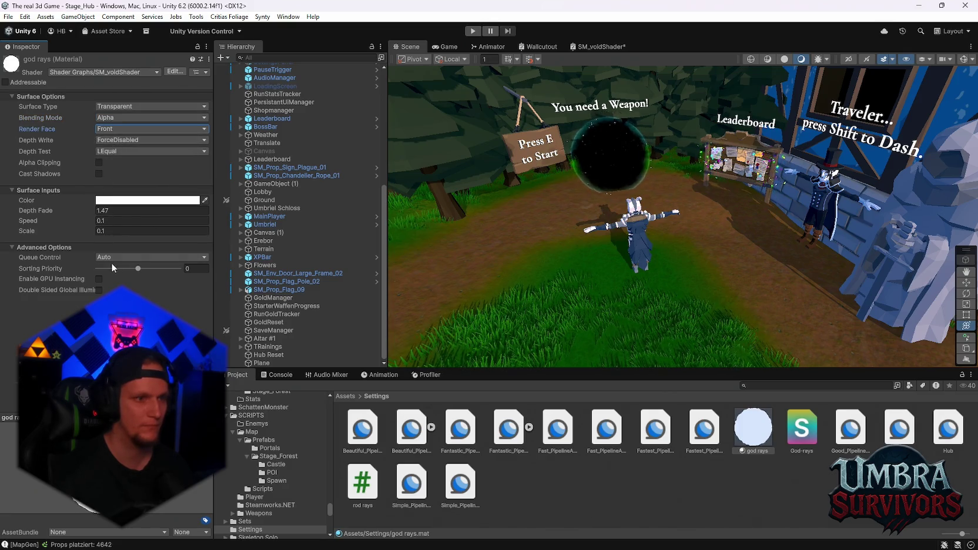
mouse_move(70, 210)
left_mouse_down()
mouse_move(50, 211)
mouse_move(115, 213)
mouse_move(203, 107)
left_mouse_up()
- Set Depth Write Auto, Depth Test Always, Sorting Priority 2 and raise Depth Fade
left_click(124, 141)
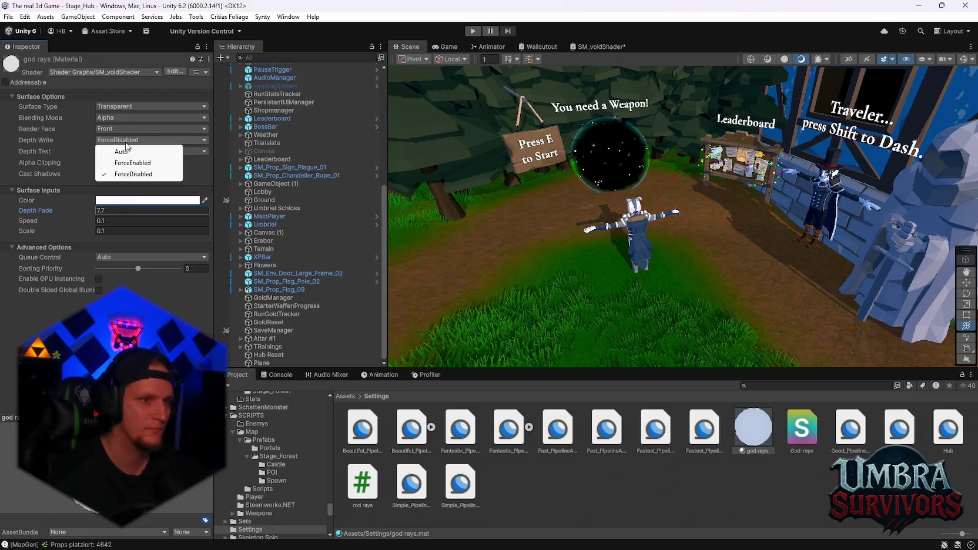
left_click(121, 152)
left_click(135, 151)
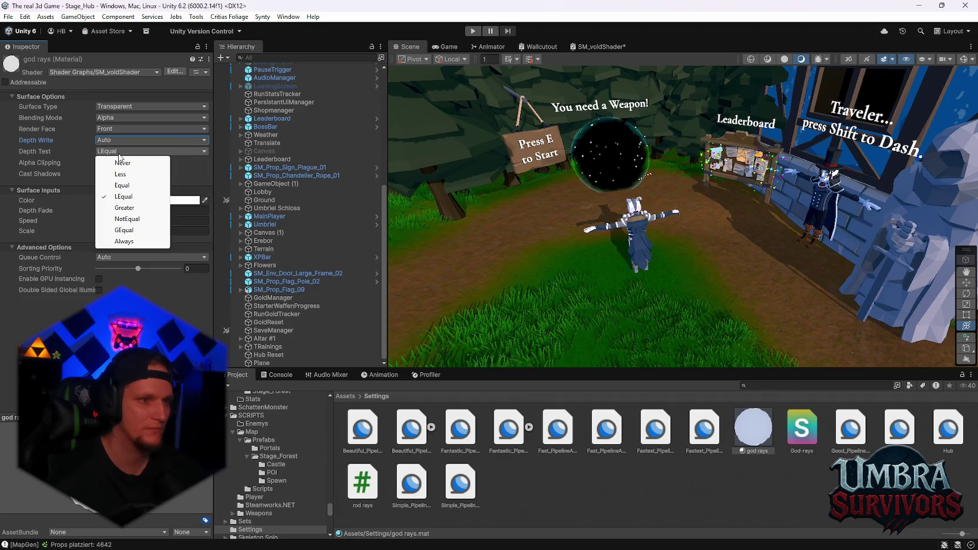
left_click(133, 239)
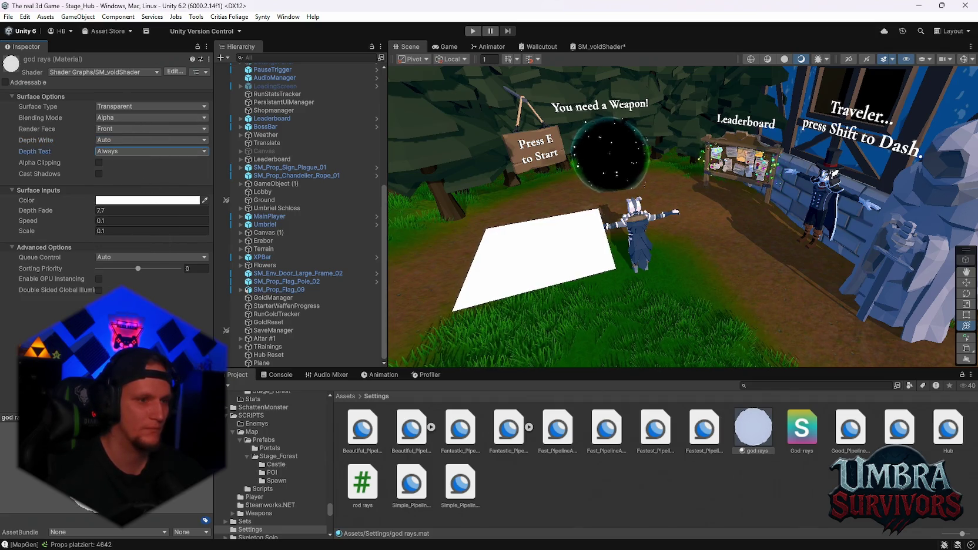
mouse_move(133, 269)
left_mouse_down()
mouse_move(106, 266)
mouse_move(135, 263)
left_mouse_up()
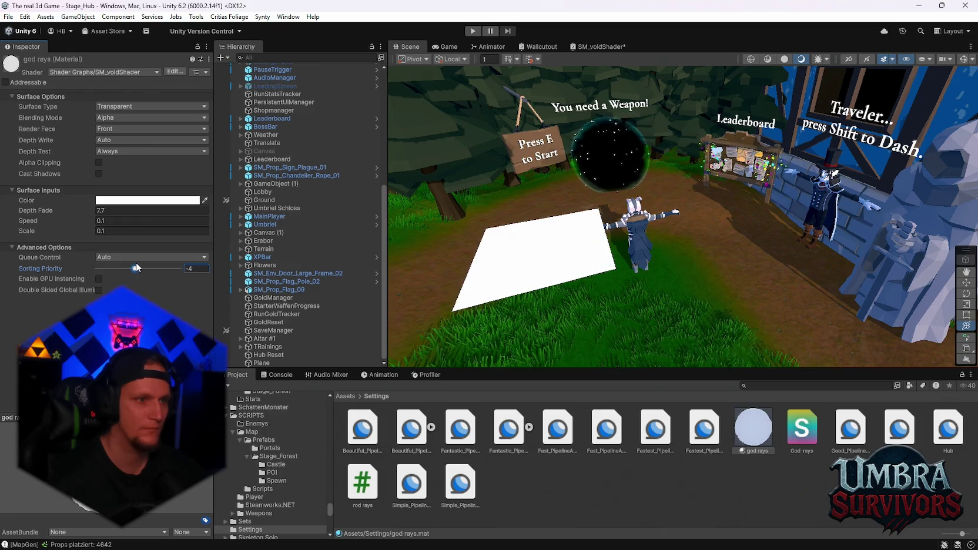
left_click_drag(95, 211, 134, 210)
left_click_drag(27, 210, 356, 218)
left_click_drag(522, 218, 758, 250)
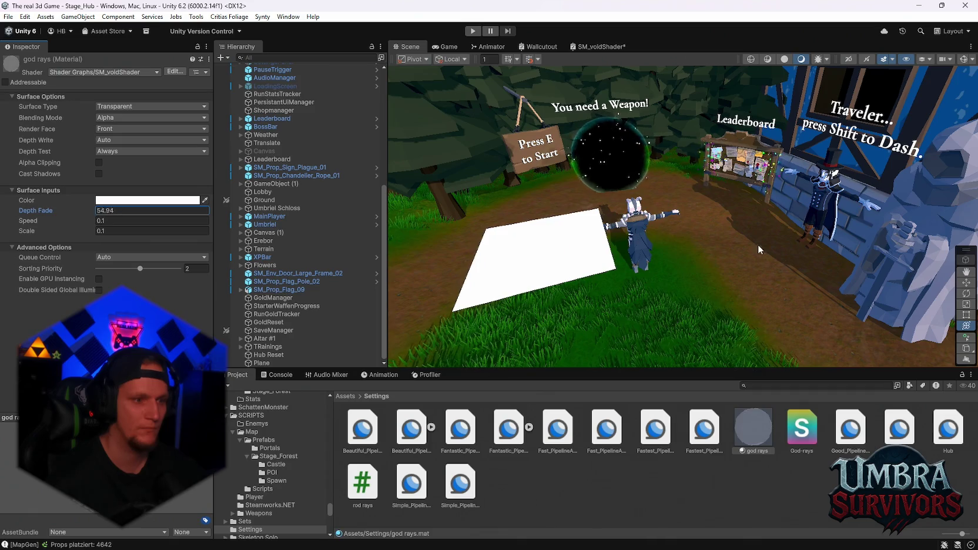
- Retest blending and depth test modes, keeping Alpha and Always, then return to Meshy
left_click(118, 117)
left_click(127, 152)
left_click(119, 118)
left_click(118, 127)
left_click(117, 151)
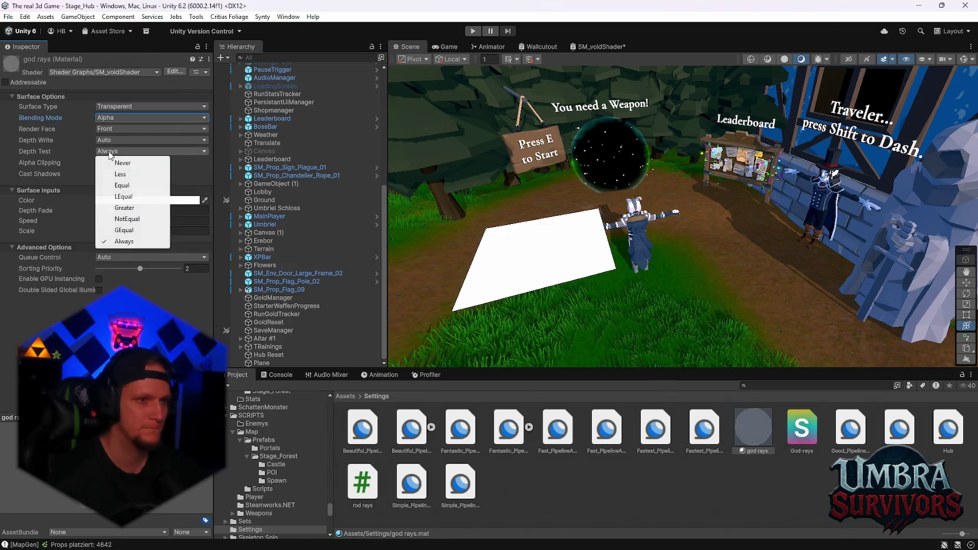
left_click(127, 205)
left_click(123, 150)
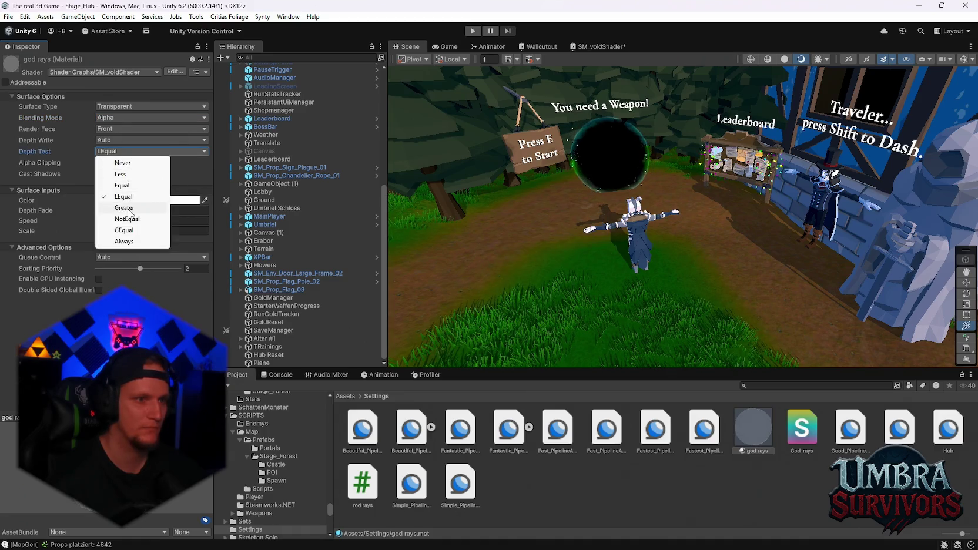
left_click(122, 152)
left_click(123, 152)
left_click(123, 218)
left_click(122, 151)
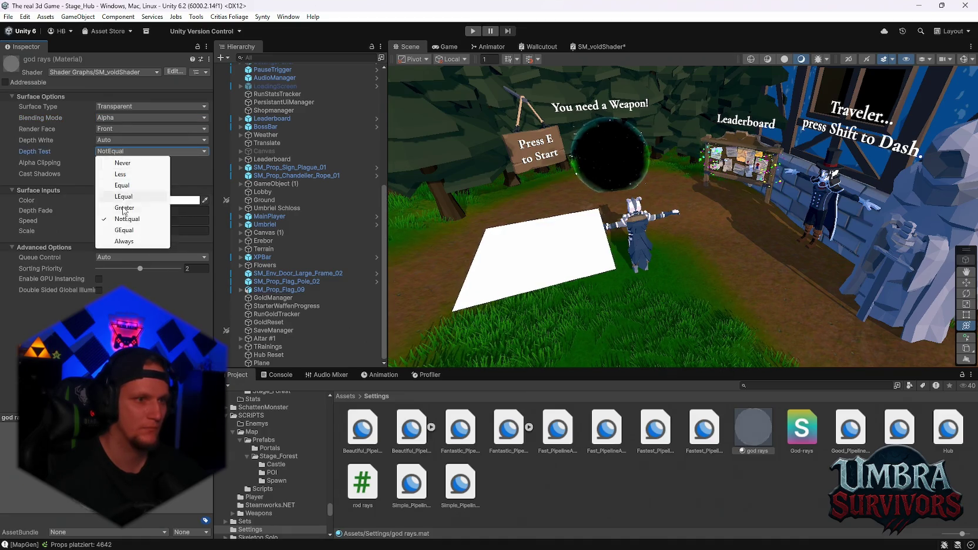
left_click(122, 231)
left_click(122, 151)
left_click(122, 239)
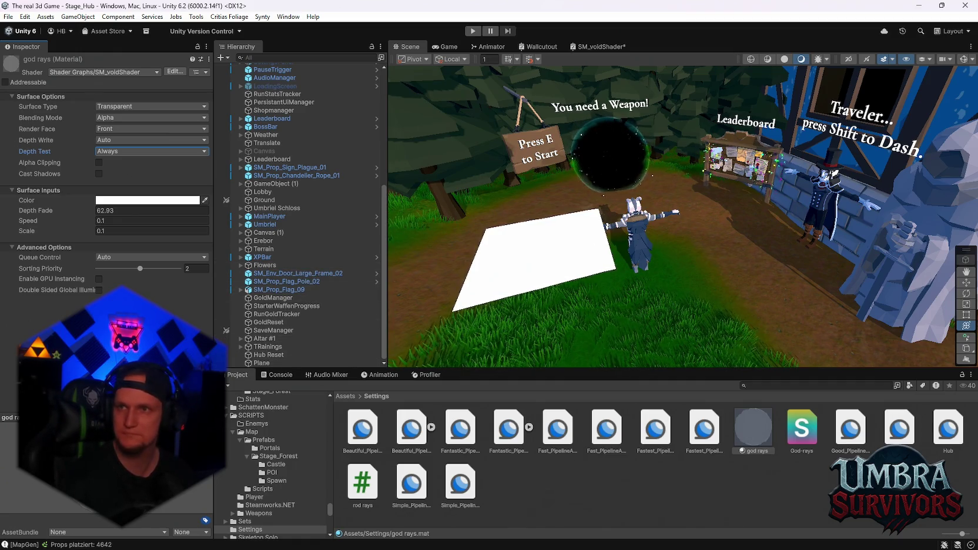
mouse_move(516, 545)
left_click(541, 491)
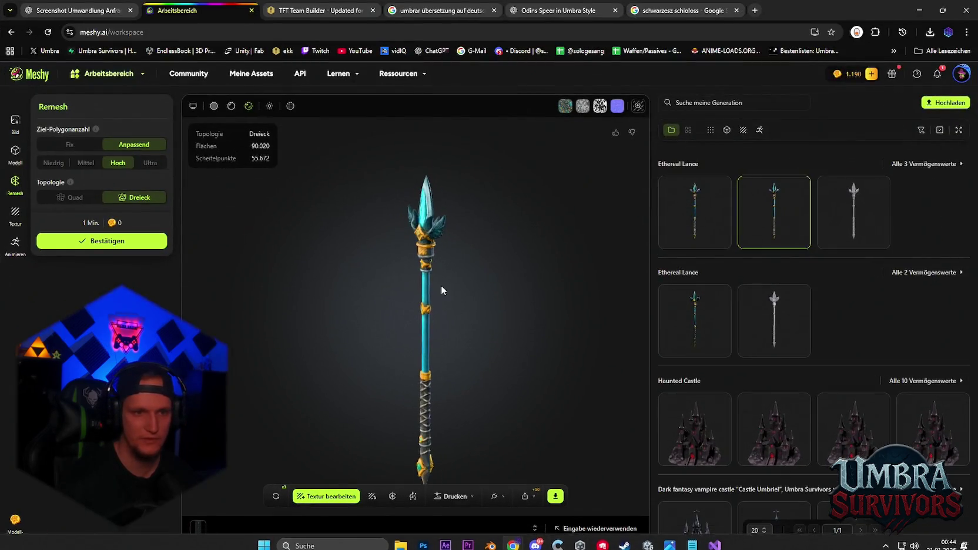
- Orbit and zoom the remeshed Ethereal Lance to inspect its head and side profile
mouse_move(510, 225)
left_mouse_down()
mouse_move(443, 235)
mouse_move(335, 302)
left_mouse_up()
scroll(365, 280, "up", 5)
mouse_move(414, 404)
left_mouse_down()
mouse_move(389, 323)
mouse_move(329, 281)
mouse_move(448, 315)
left_mouse_up()
scroll(448, 314, "up", 3)
scroll(448, 316, "down", 5)
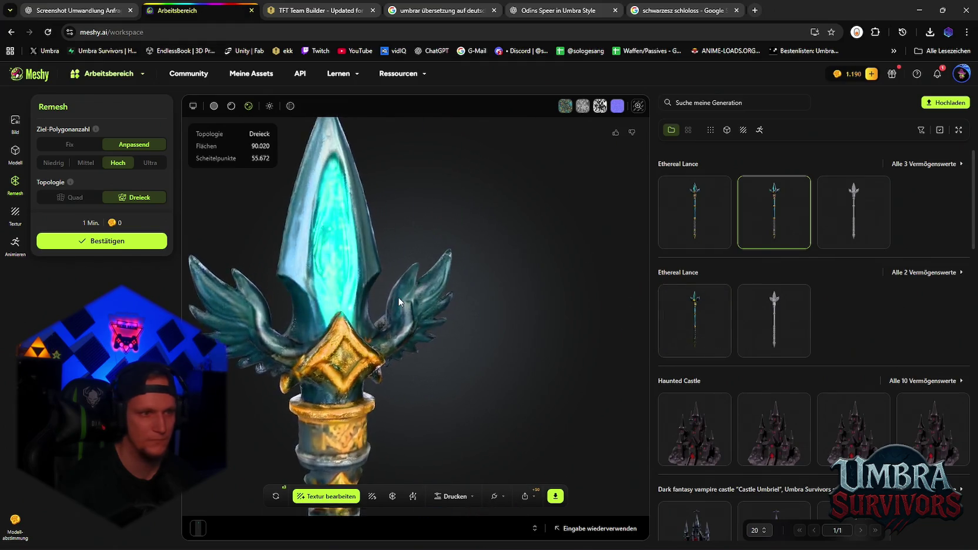
mouse_move(710, 239)
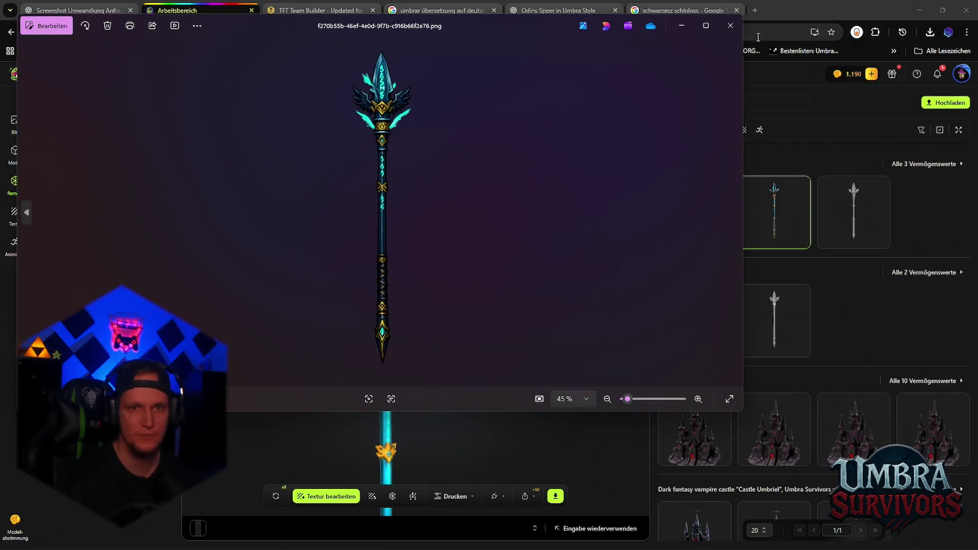
- Zoom into the second spear concept PNG, snip it with Win+Shift+S, and close Photos
scroll(526, 141, "up", 10)
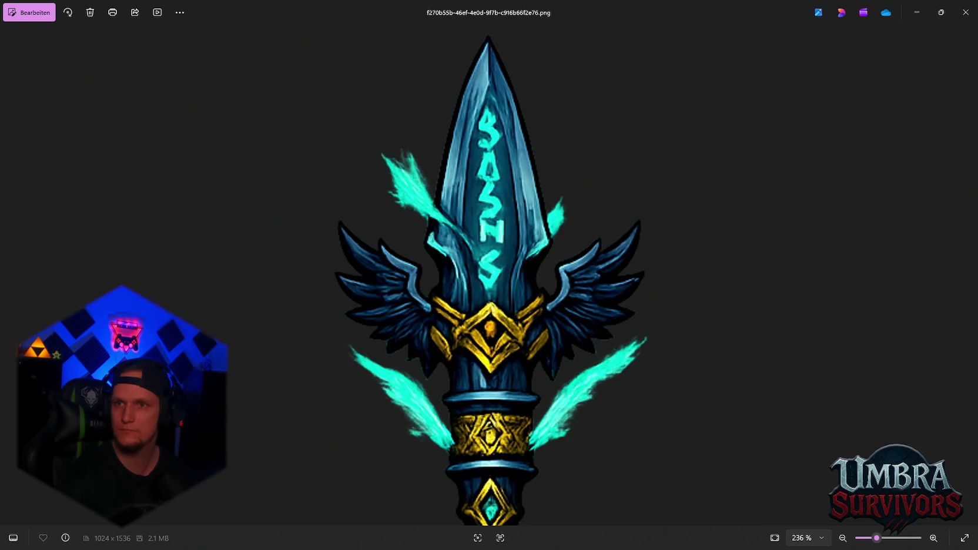
scroll(354, 83, "up", 5)
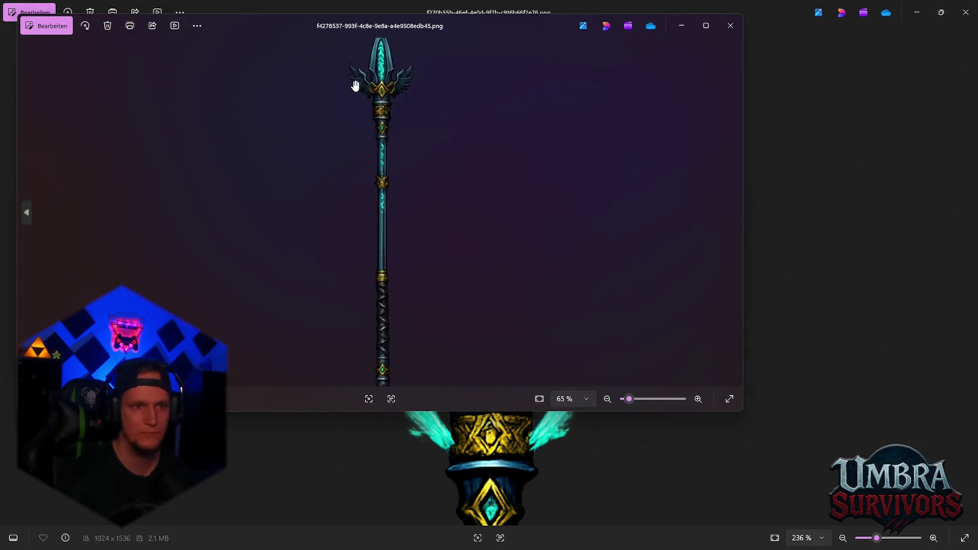
scroll(426, 178, "down", 2)
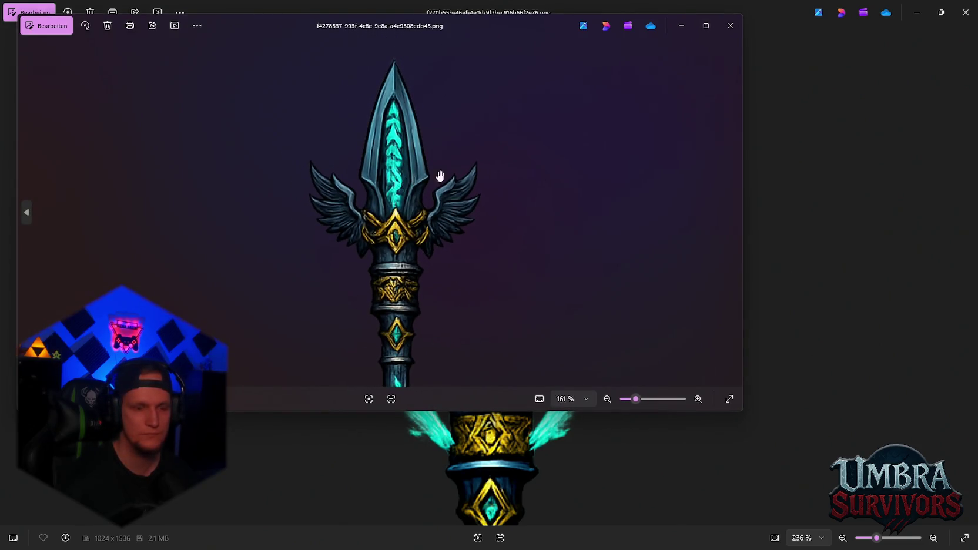
key("super+shift+s")
left_click_drag(238, 48, 582, 370)
left_click(730, 25)
key("alt+Tab")
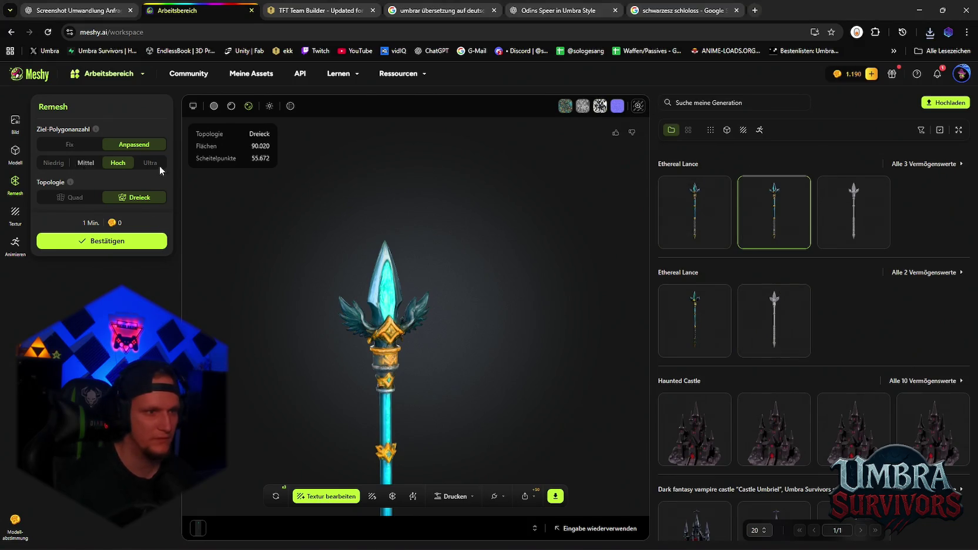
- Toggle Textur bearbeiten, turn the spear front-on, and show the Textur panel's Bild Eingabe mode
left_click(306, 499)
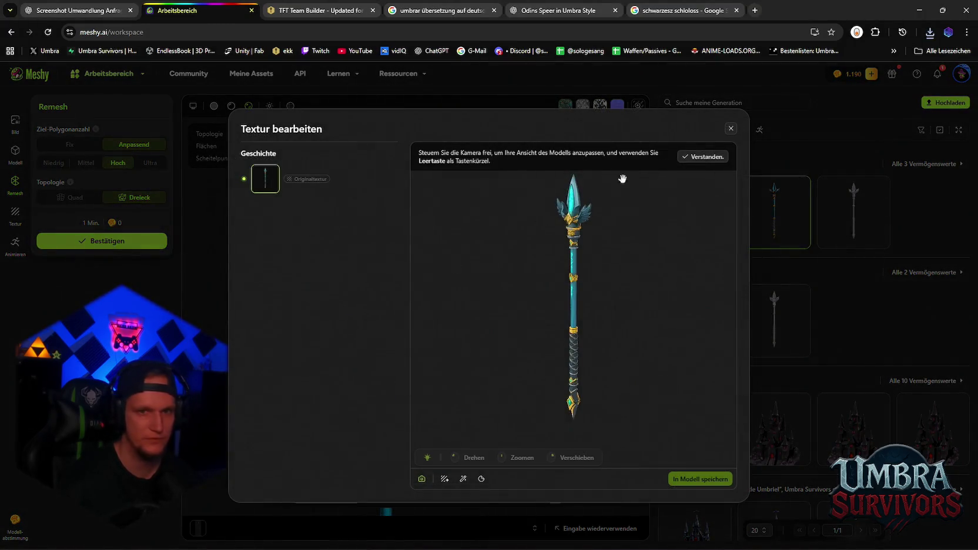
left_click(731, 128)
scroll(386, 306, "up", 6)
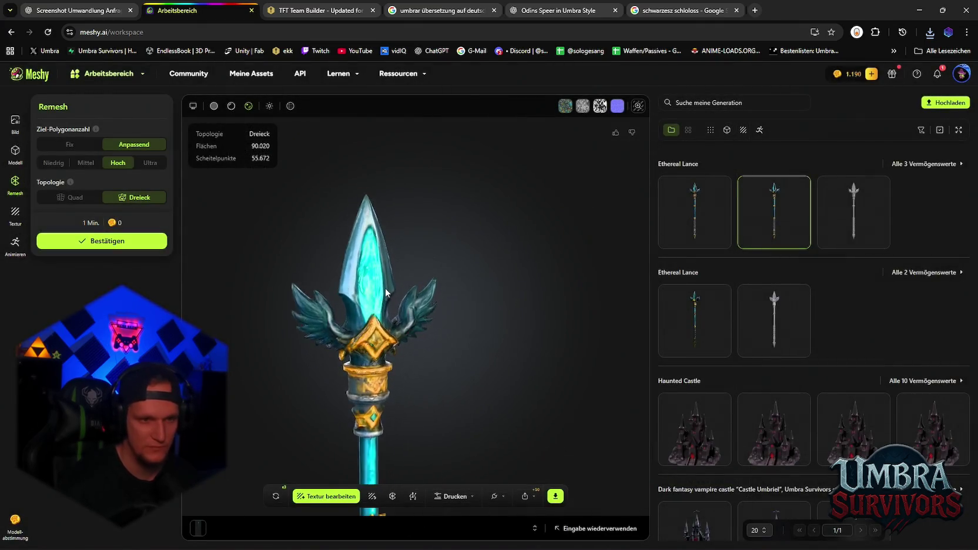
mouse_move(440, 309)
left_mouse_down()
mouse_move(348, 295)
mouse_move(260, 305)
mouse_move(299, 317)
mouse_move(184, 213)
left_mouse_up()
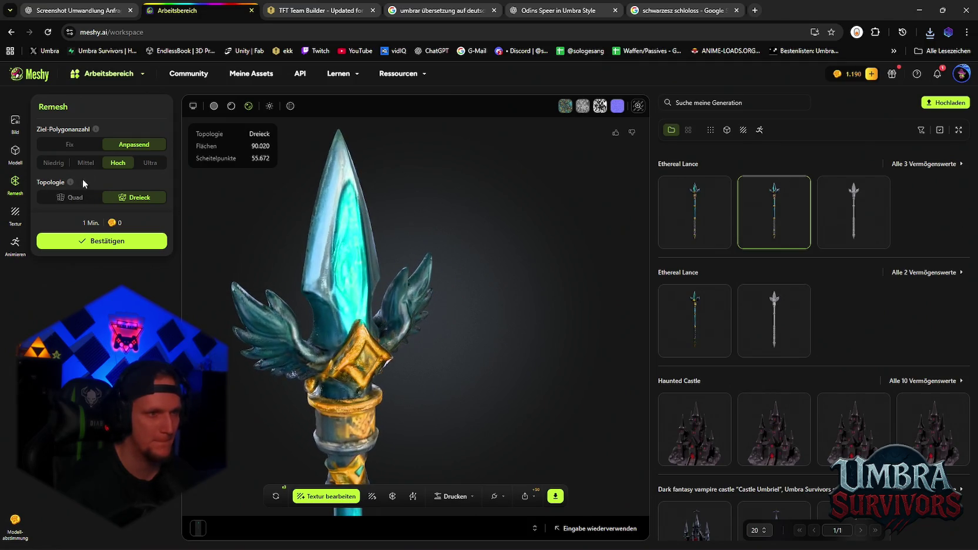
mouse_move(388, 282)
left_mouse_down()
mouse_move(399, 234)
mouse_move(424, 235)
mouse_move(458, 267)
mouse_move(591, 265)
mouse_move(452, 241)
left_mouse_up()
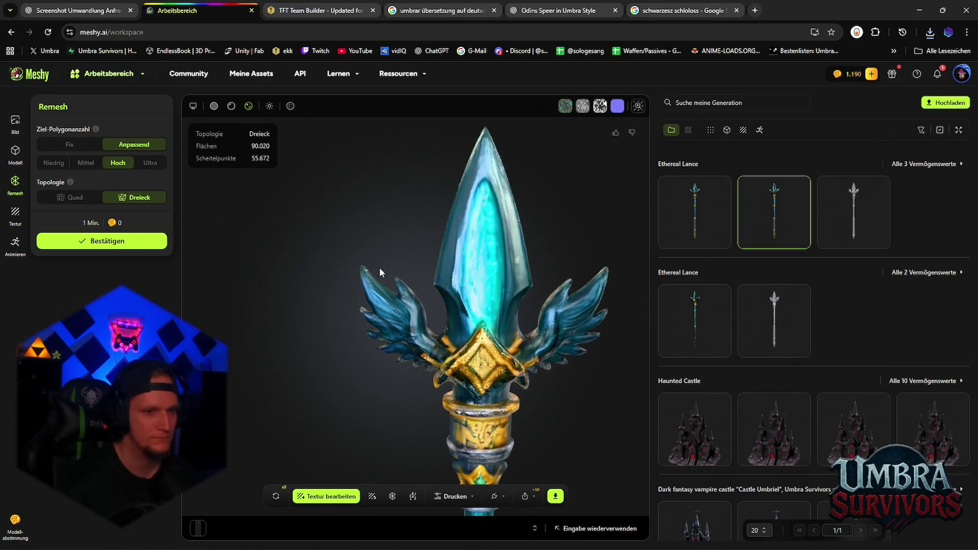
left_click(371, 496)
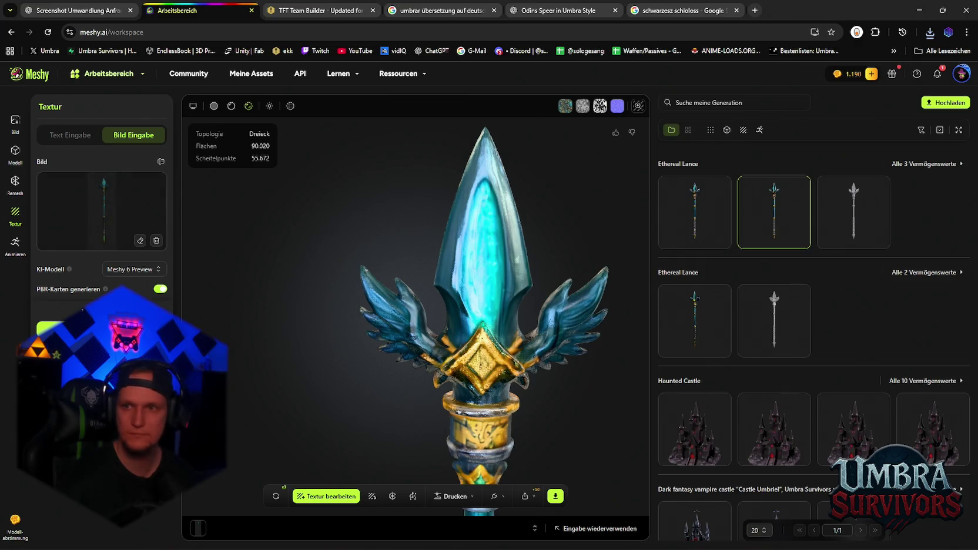
- Replace the texture reference with the new spear snip and start generating the texture
left_click_drag(122, 191, 115, 198)
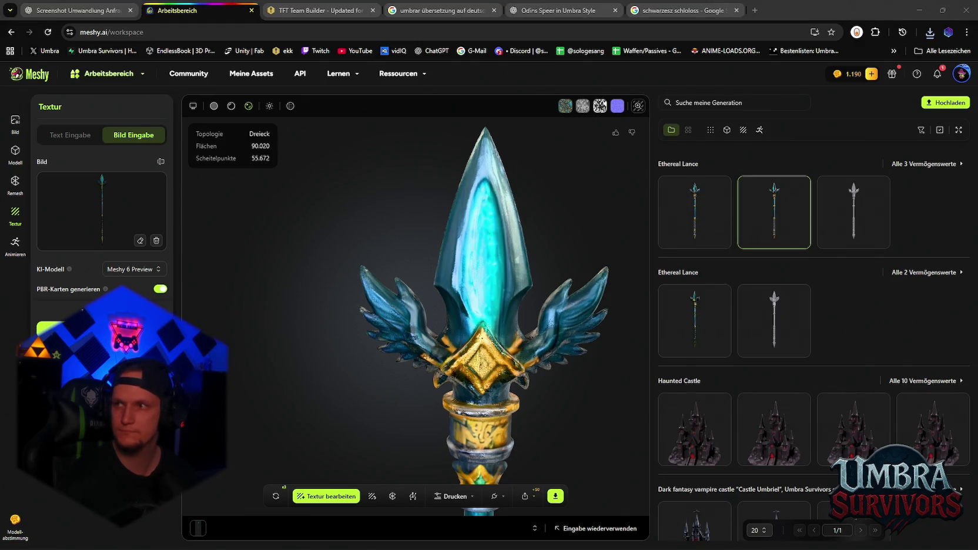
left_click_drag(346, 195, 125, 197)
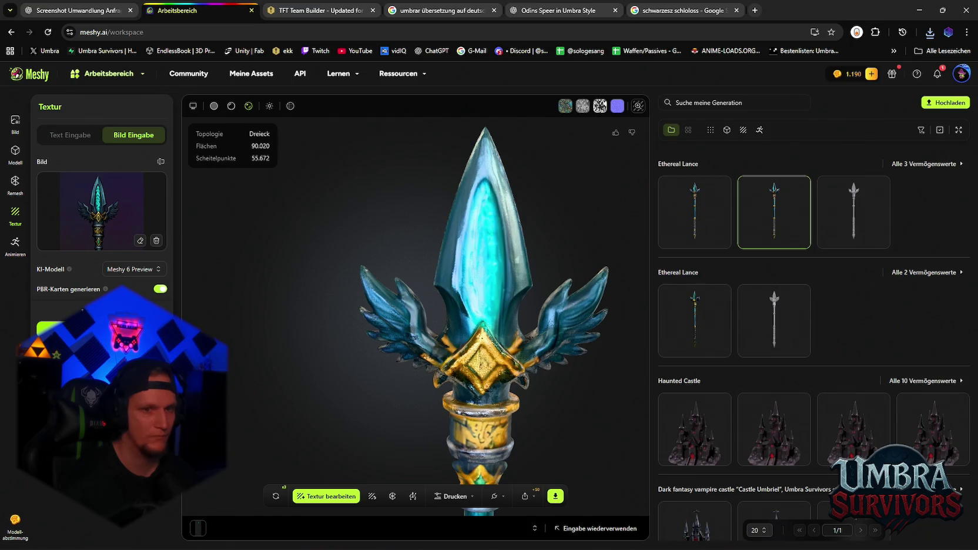
left_click(101, 329)
scroll(451, 289, "down", 3)
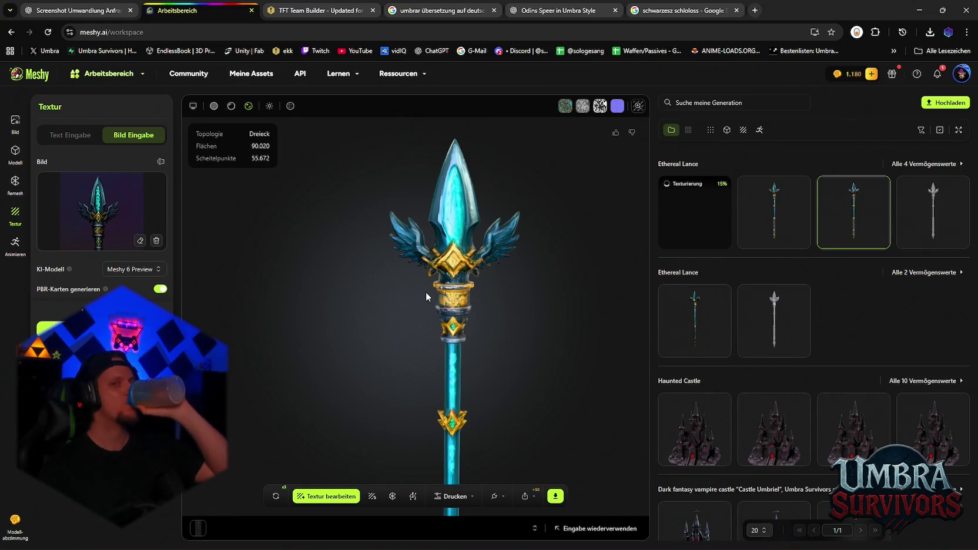
- Load the third Ethereal Lance version and turn it to a side view
left_click(713, 314)
left_click(848, 204)
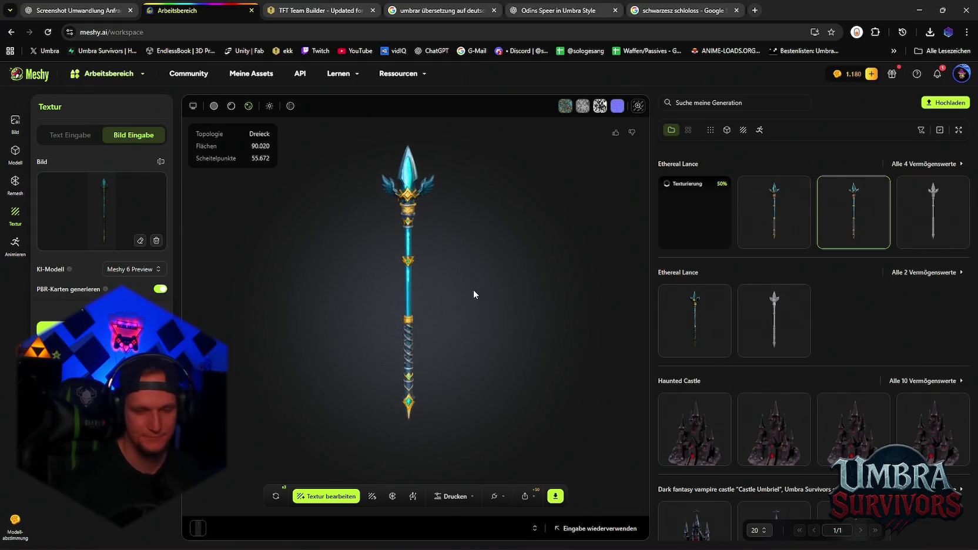
mouse_move(471, 288)
left_mouse_down()
mouse_move(379, 279)
mouse_move(478, 273)
left_mouse_up()
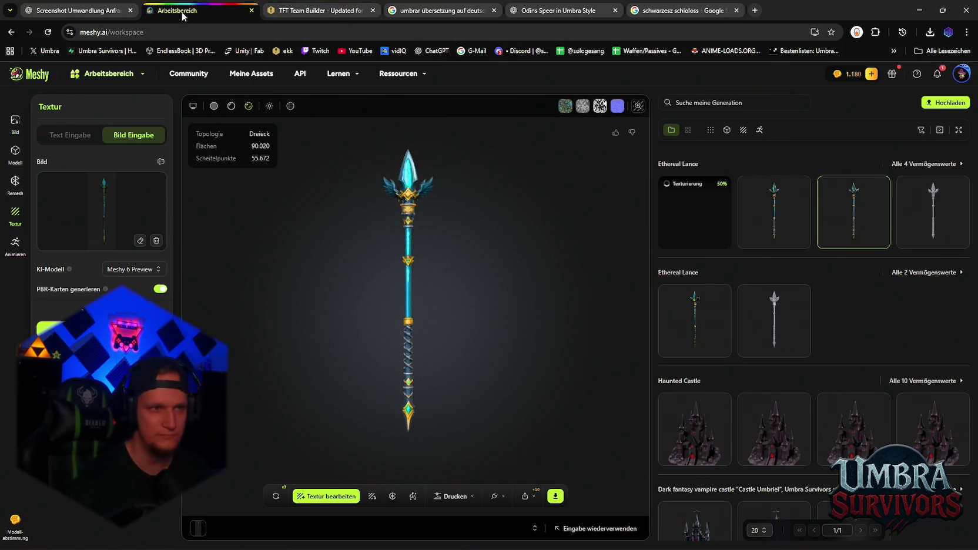
- Close the TFT, translation and castle search tabs, then minimise the browser
left_click(318, 11)
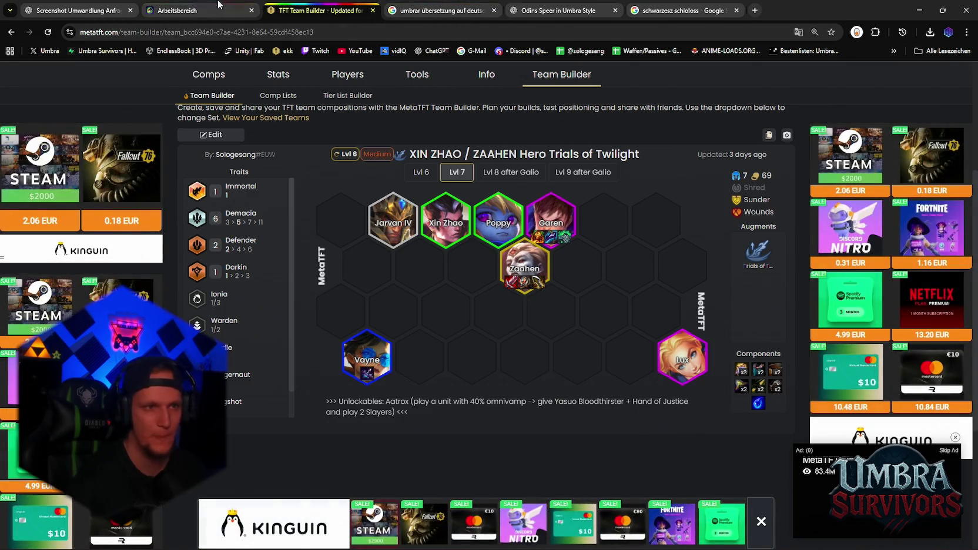
left_click(194, 11)
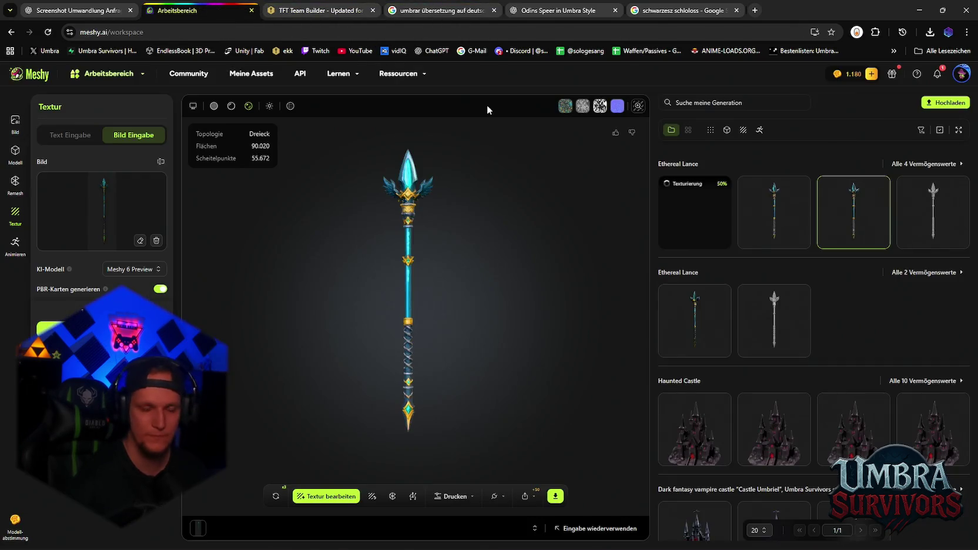
left_click(372, 11)
left_click(372, 10)
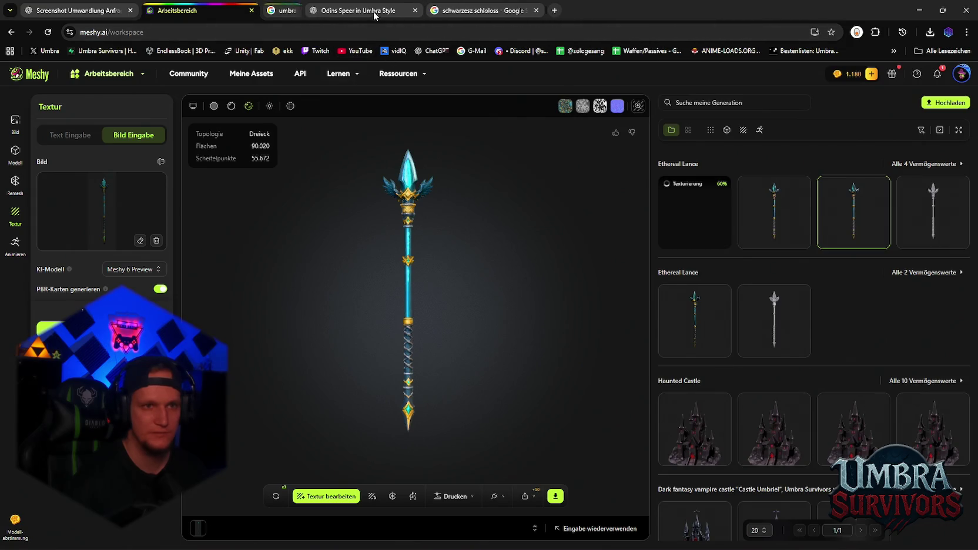
left_click(493, 10)
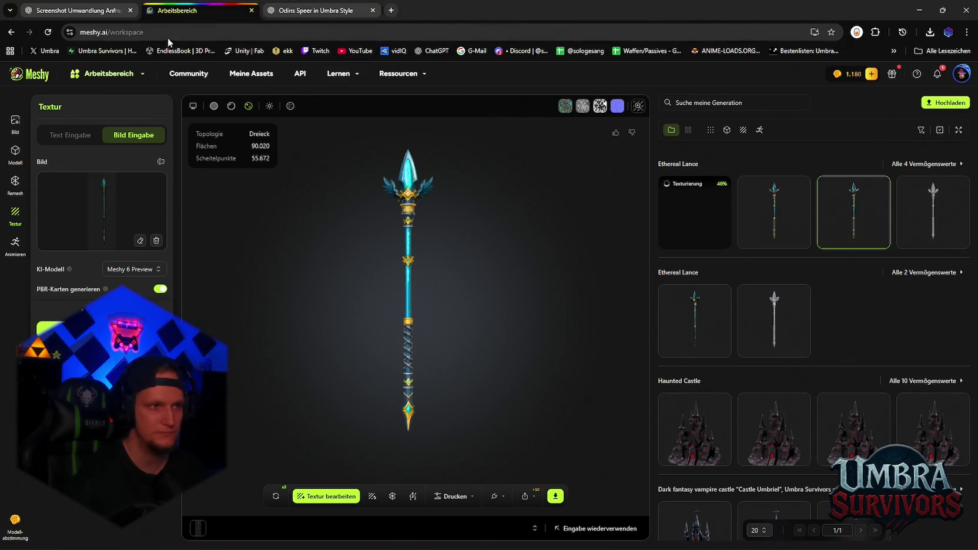
left_click(914, 12)
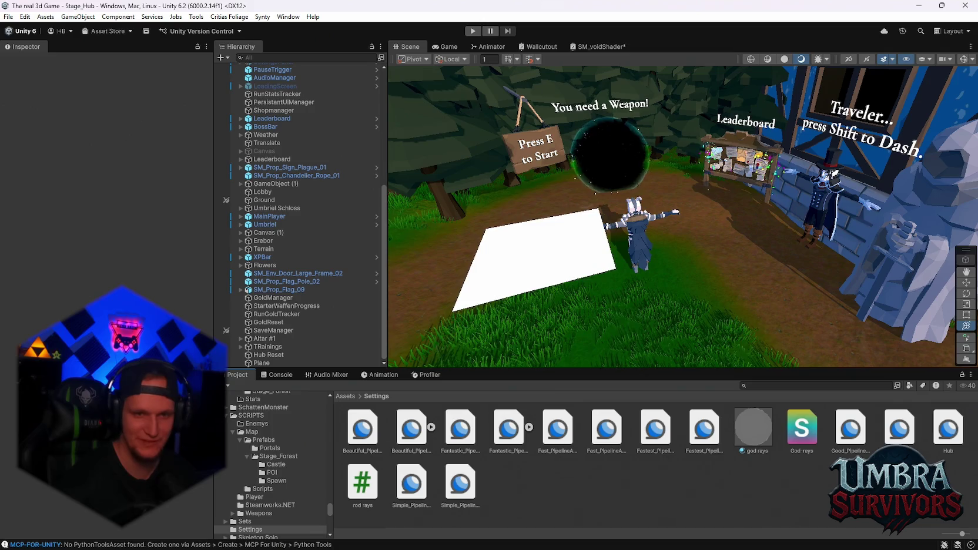
- Enter Play mode with Ctrl+P to run Stage_Hub and show the weapon upgrade book
key("ctrl+p")
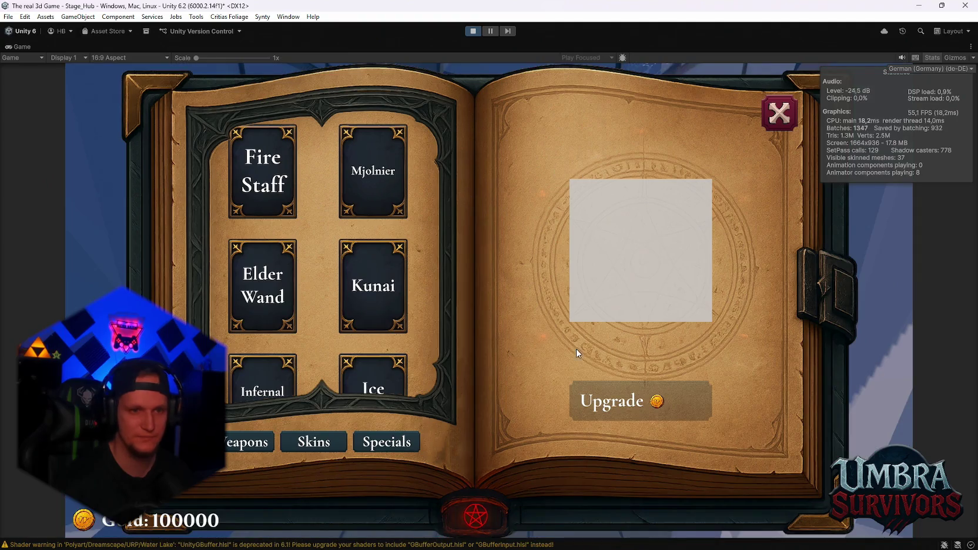
- Preview the Mjolnier, Elder Wand, Infernal Torch, Ice Wand, Fire Staff and Kunai cards, then close the book
left_click(361, 186)
left_click(276, 275)
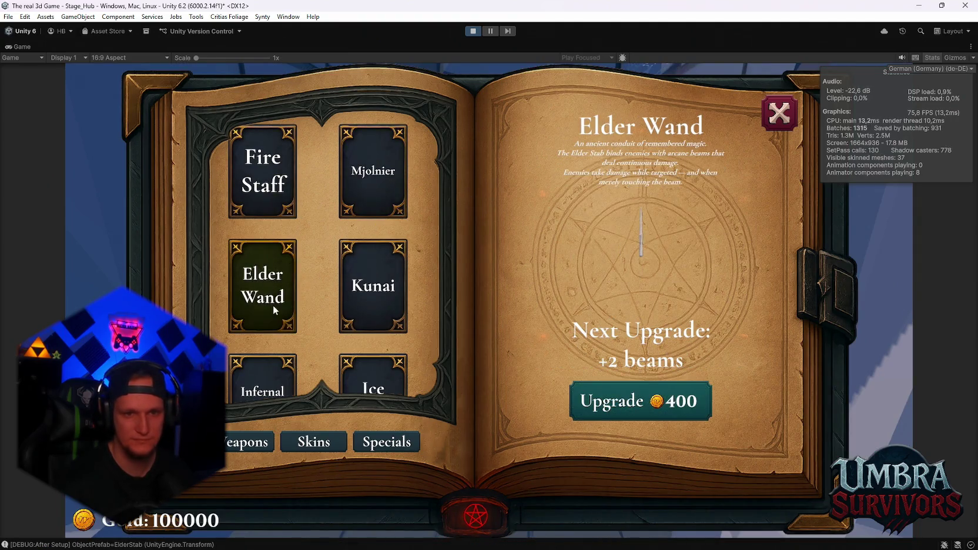
left_click(281, 370)
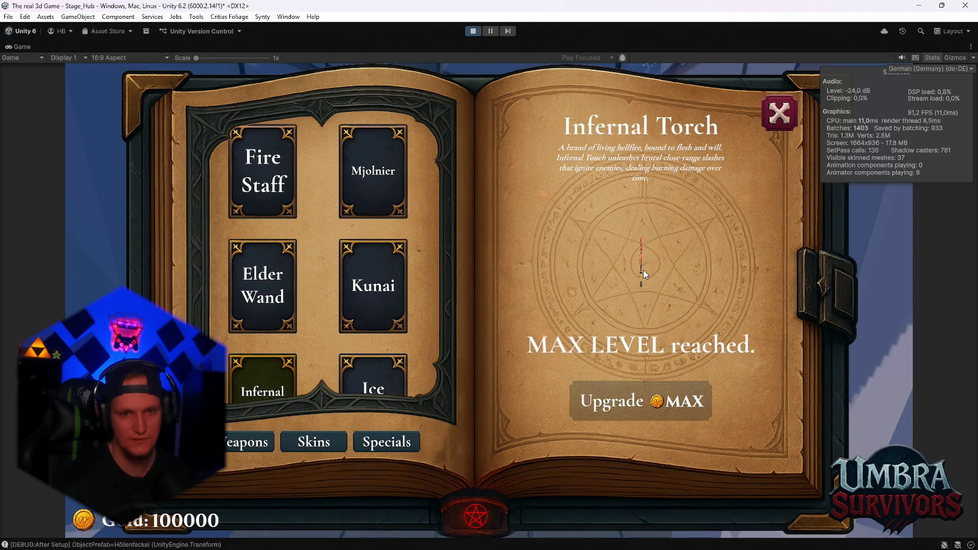
left_click(374, 378)
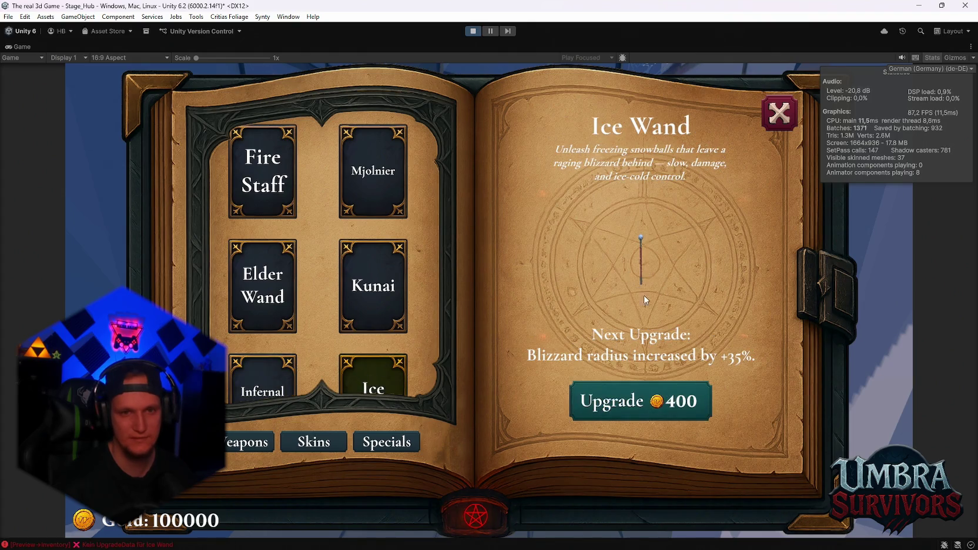
left_click(280, 275)
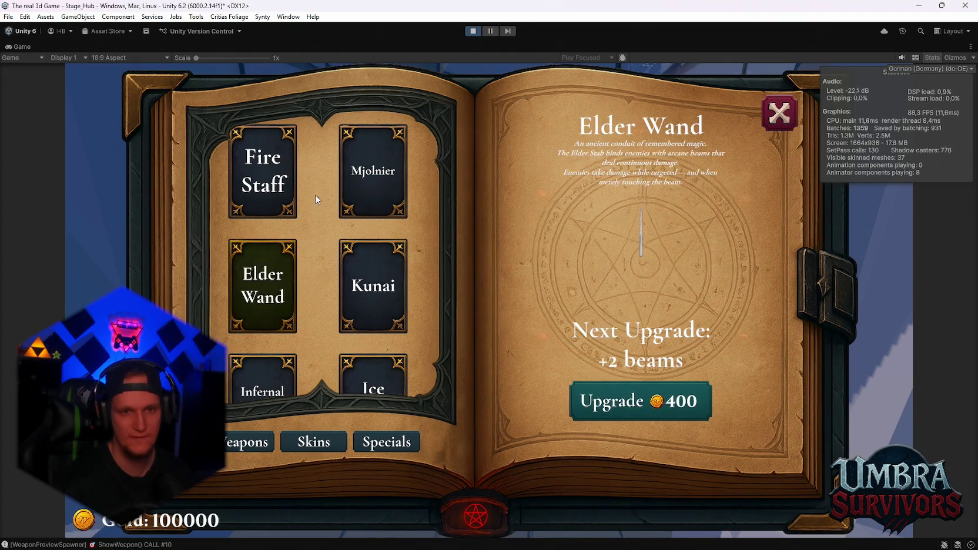
left_click(280, 159)
left_click(365, 176)
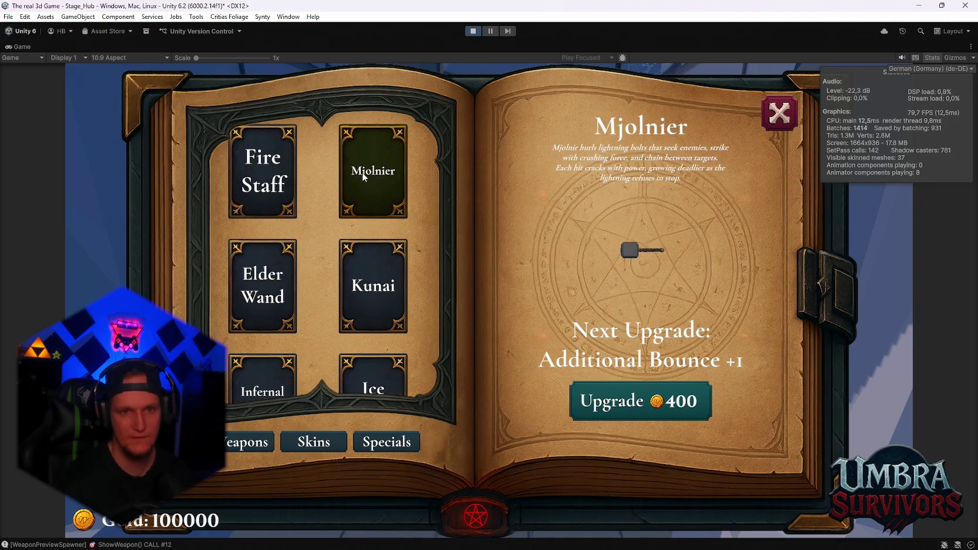
left_click(369, 281)
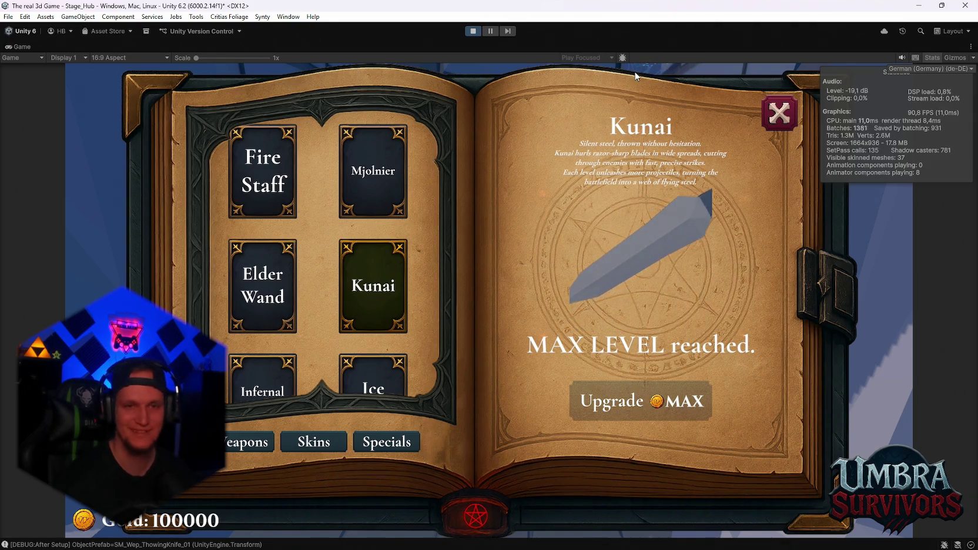
left_click(779, 112)
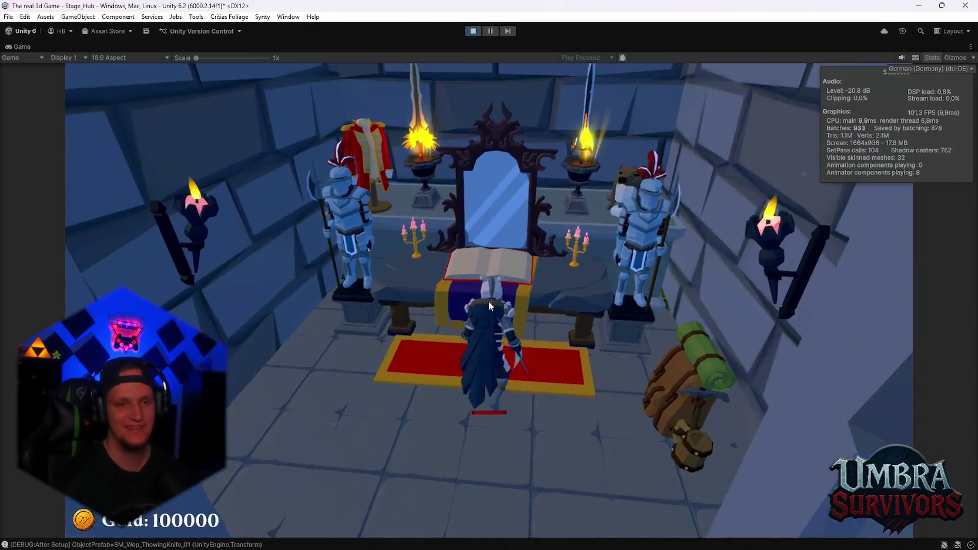
- Choose Mjolnier as the weapon in the weapon book
key("e")
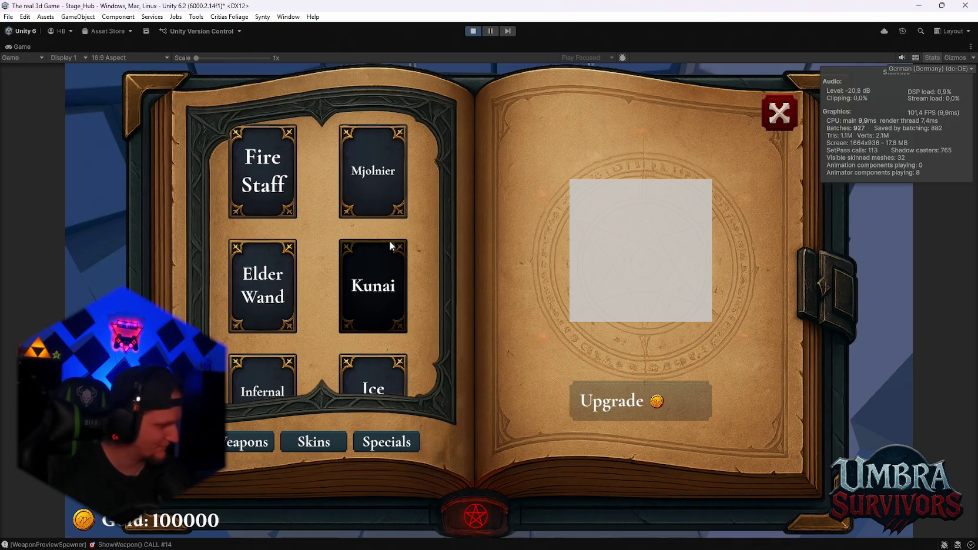
left_click(372, 171)
left_click(779, 113)
- Run through the portal into Stage 1, pause, and exit Play mode
key("w")
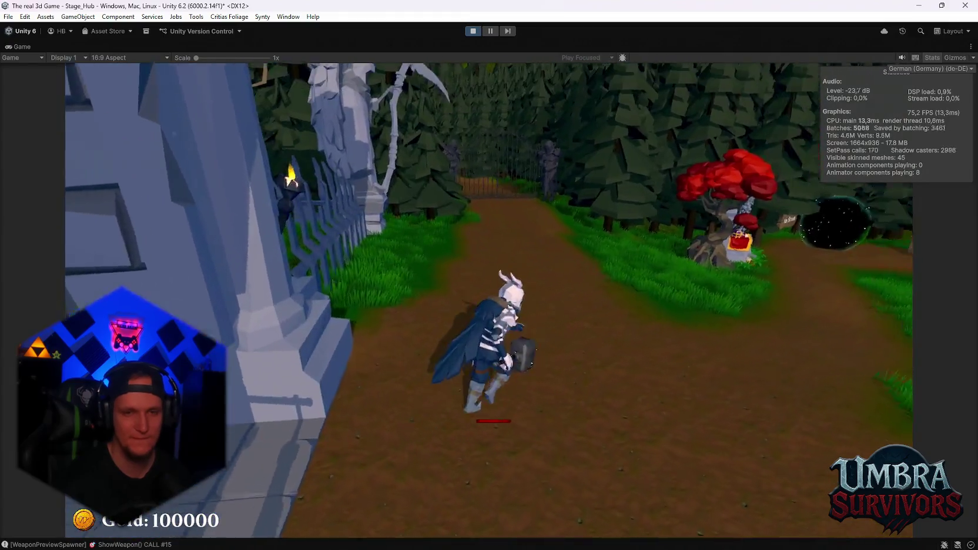
key("w")
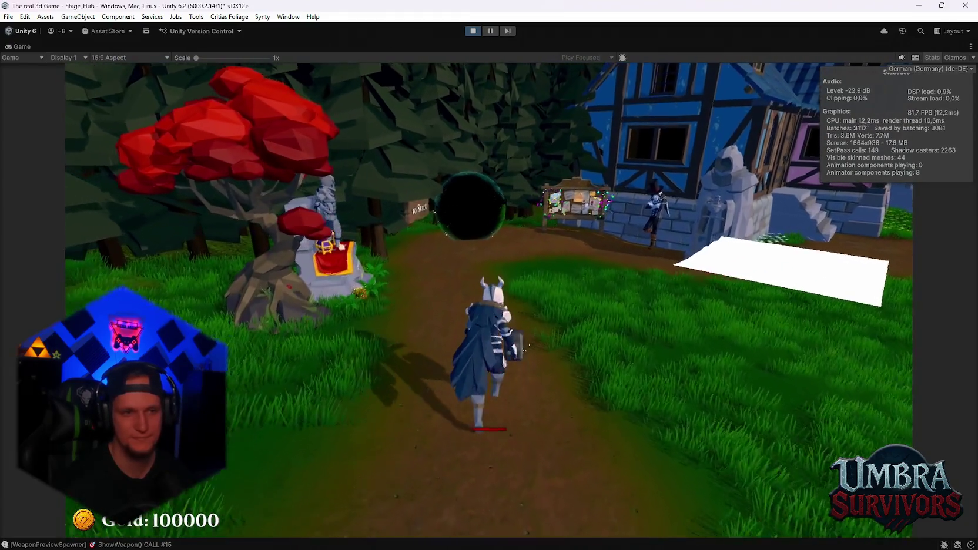
key("w")
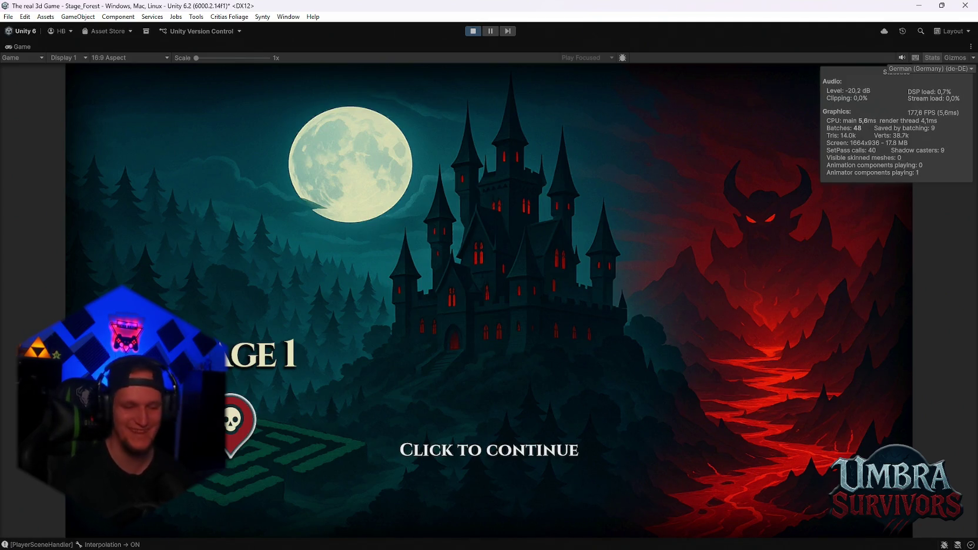
key("space")
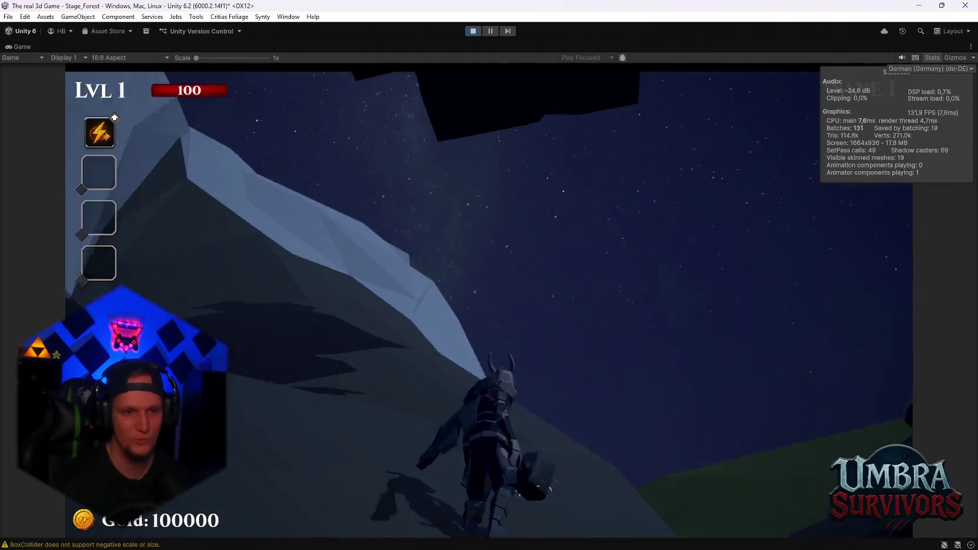
key("Escape")
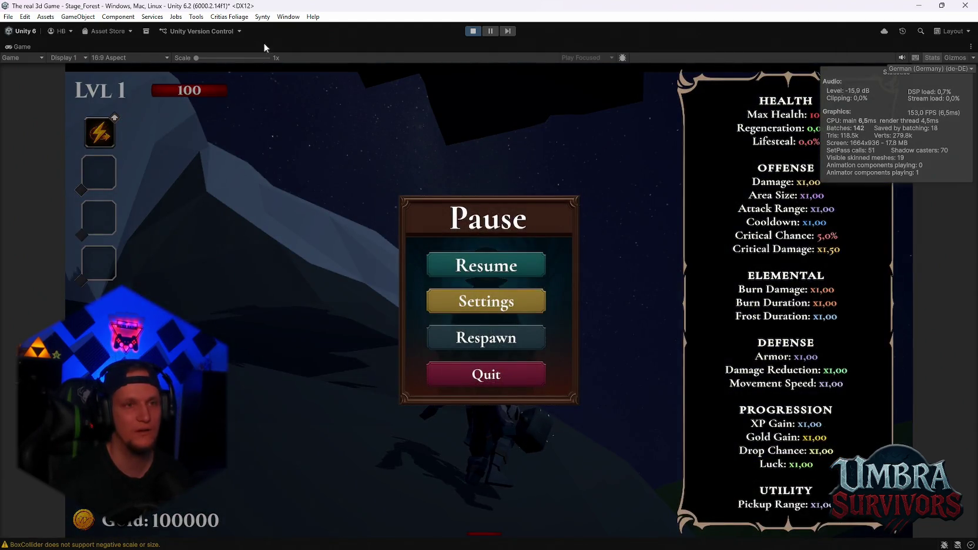
left_click(474, 31)
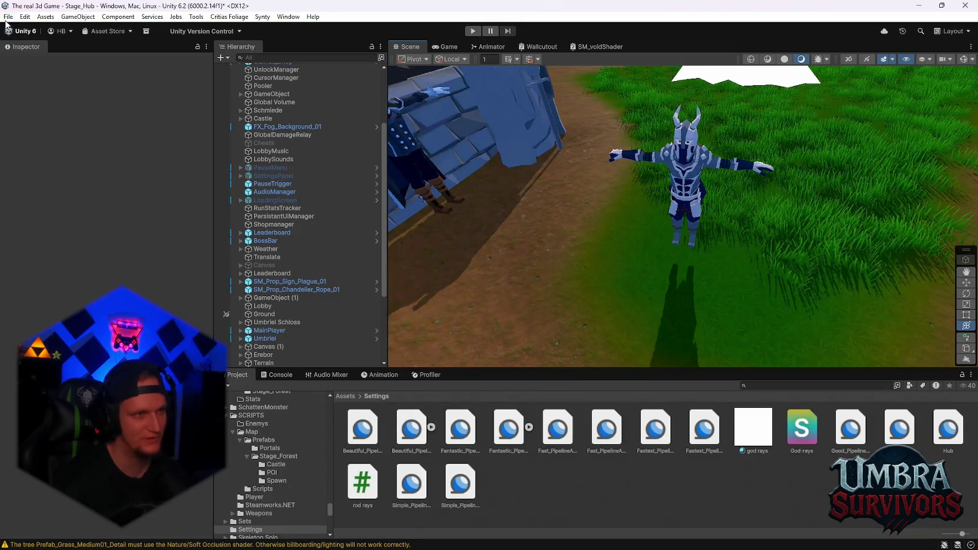
- Open the Stage_Forest scene from Open Recent Scene, answering the unsaved-changes prompt
left_click(8, 16)
mouse_move(47, 54)
left_click(188, 74)
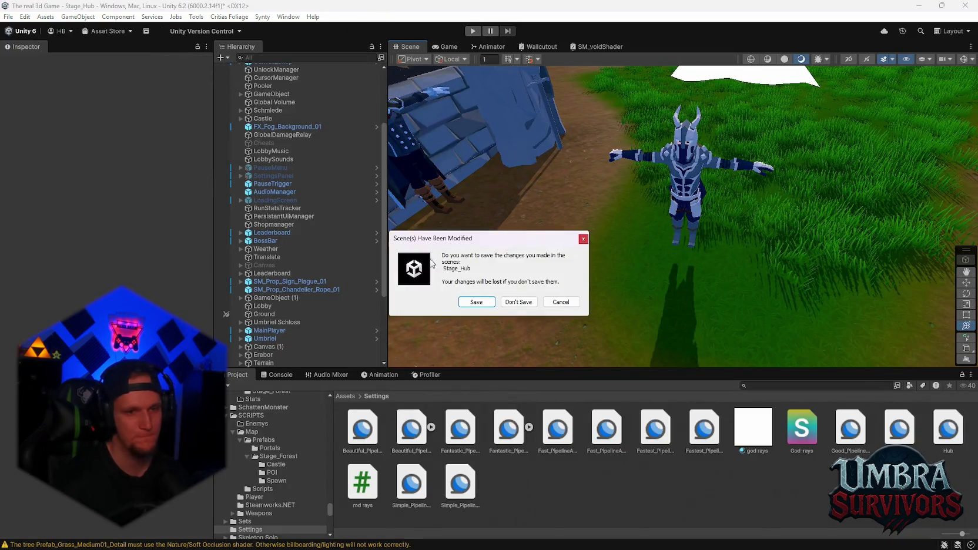
left_click(476, 302)
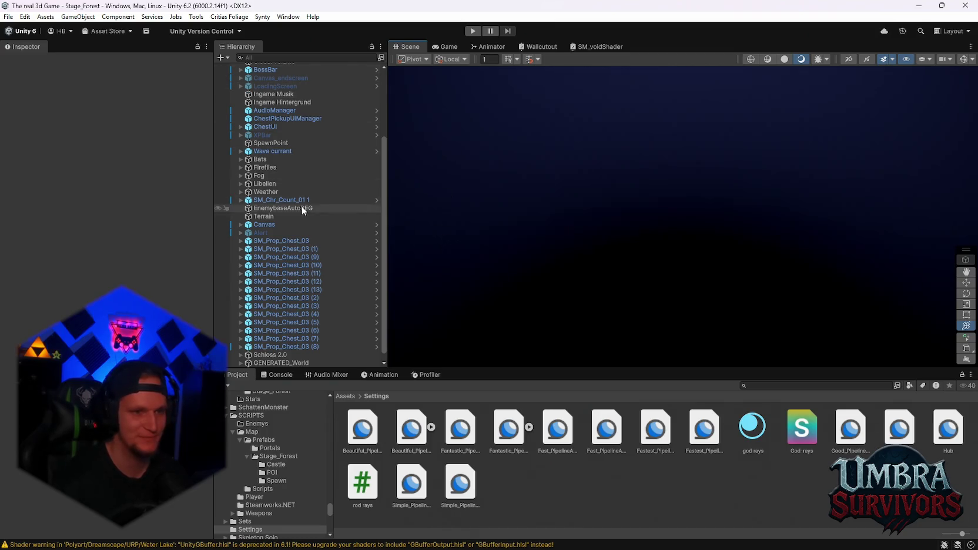
- Frame the brick rubble object in the Scene view and select GENERATED_World
scroll(280, 360, "down", 1)
double_click(282, 359)
mouse_move(515, 258)
left_mouse_down()
mouse_move(675, 252)
mouse_move(726, 166)
mouse_move(693, 200)
left_mouse_up()
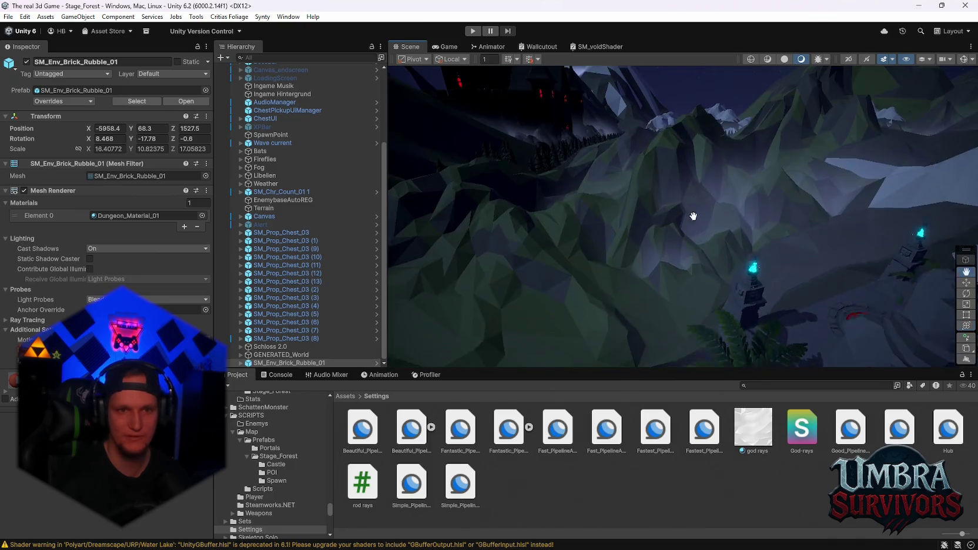
key("f")
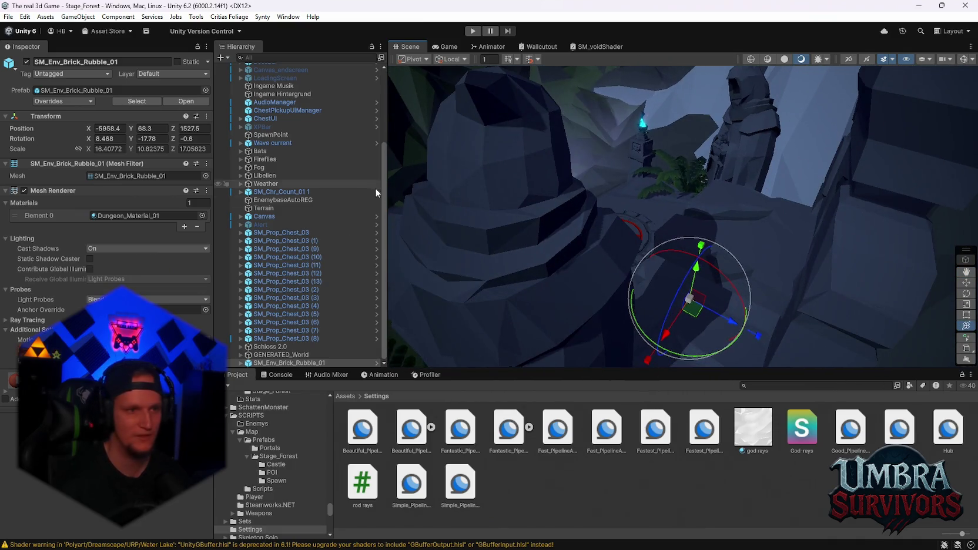
left_click(267, 355)
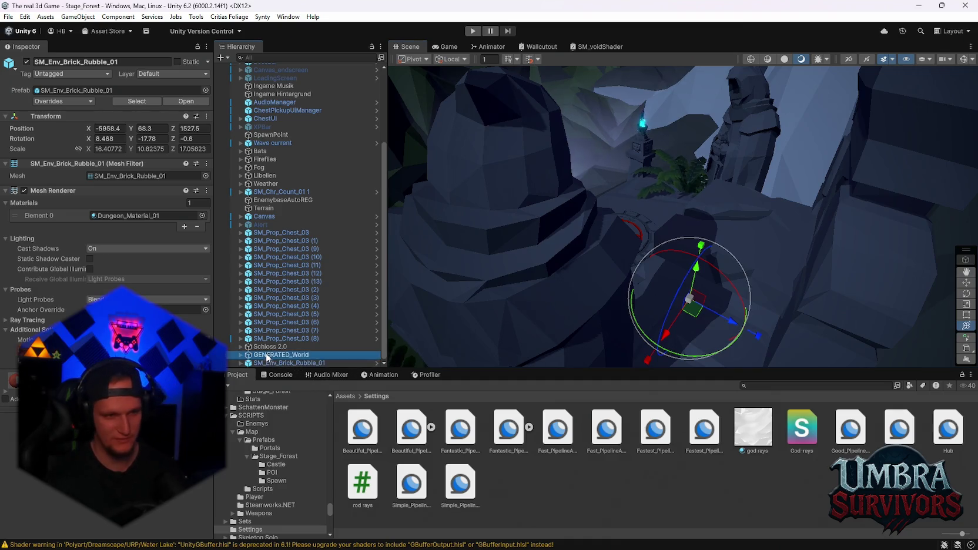
- Browse to the Stage_Forest Spawn prefab folder and select SM_Env_Brick_Rubble_01
scroll(267, 496, "down", 2)
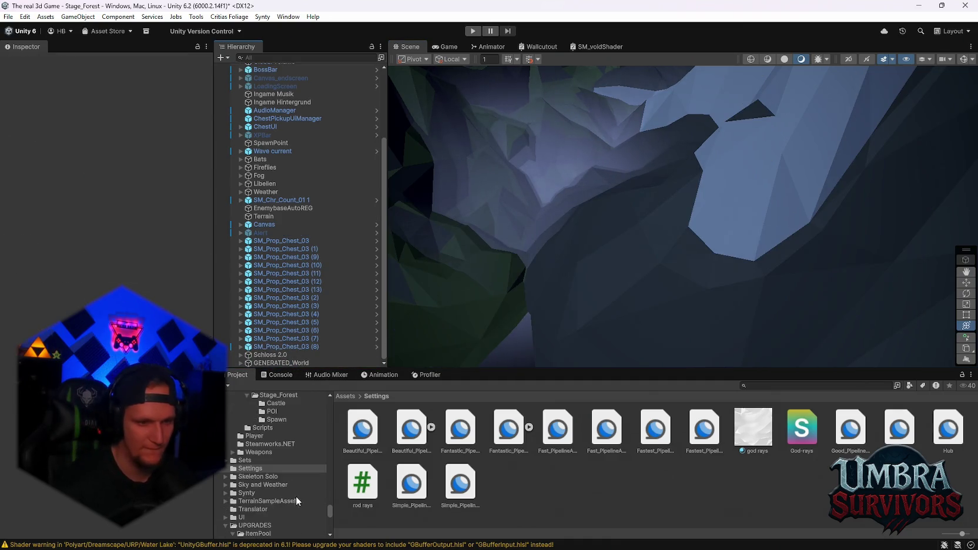
key("BackSpace")
type("poi")
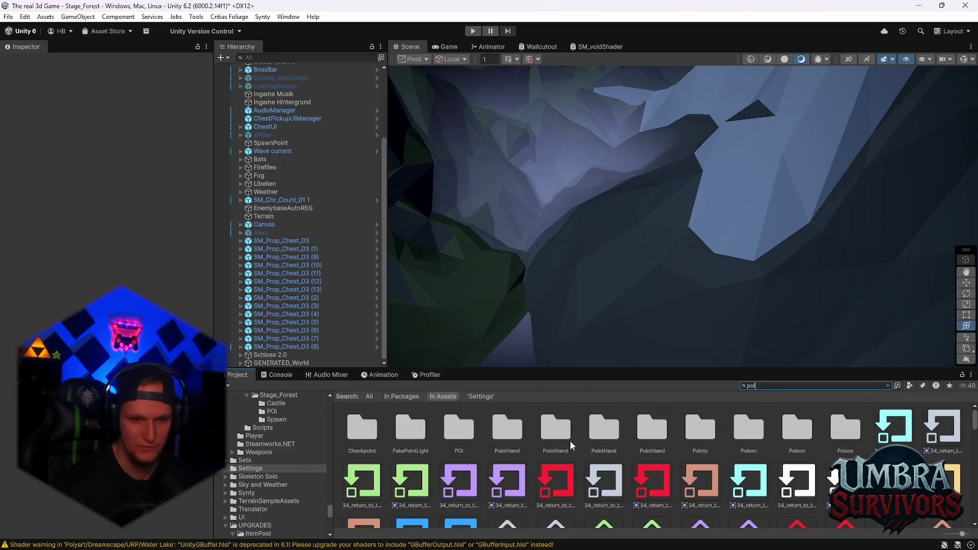
double_click(460, 437)
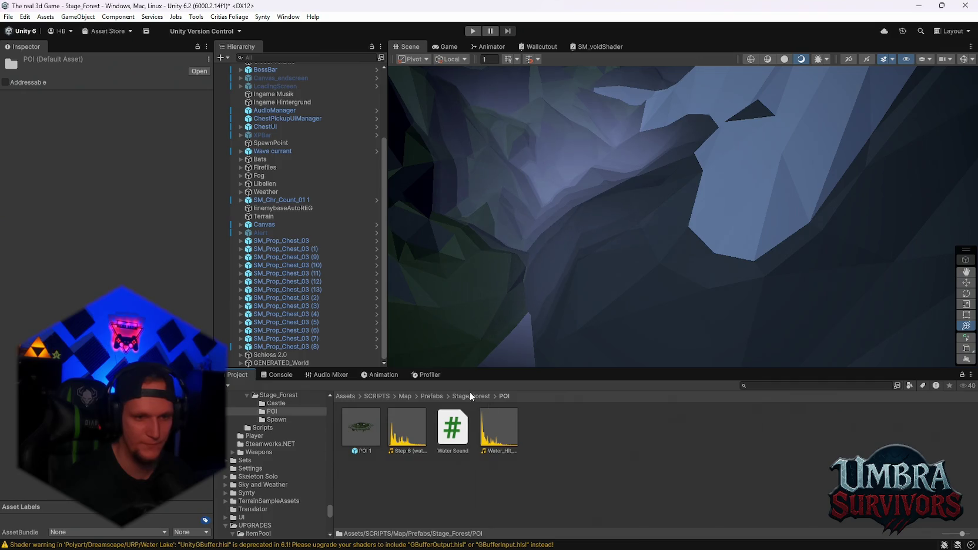
left_click(470, 396)
double_click(453, 439)
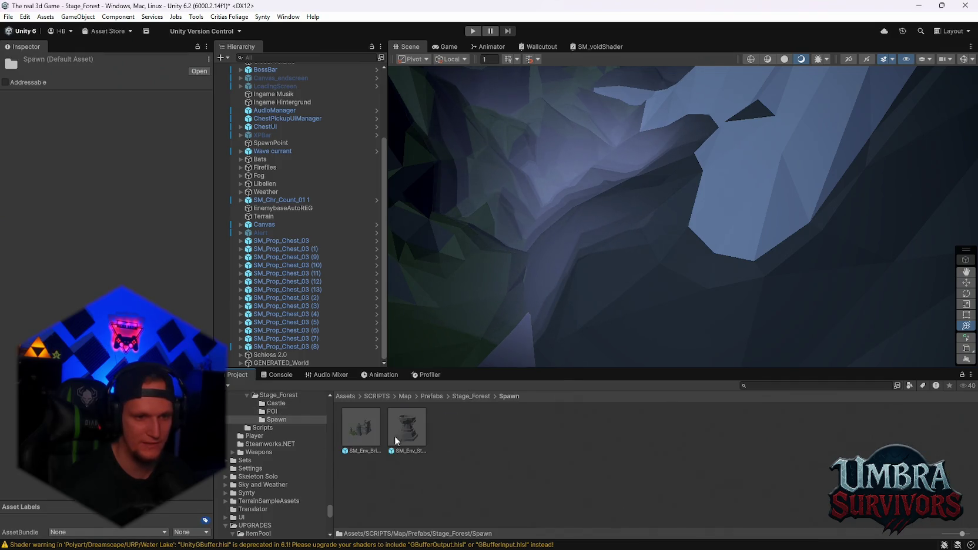
left_click(358, 440)
scroll(109, 249, "down", 3)
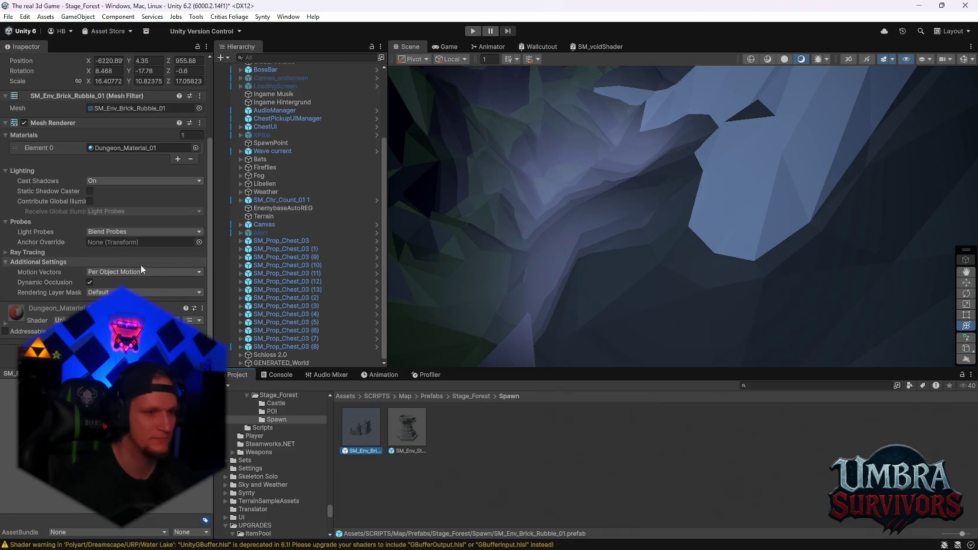
scroll(104, 224, "up", 3)
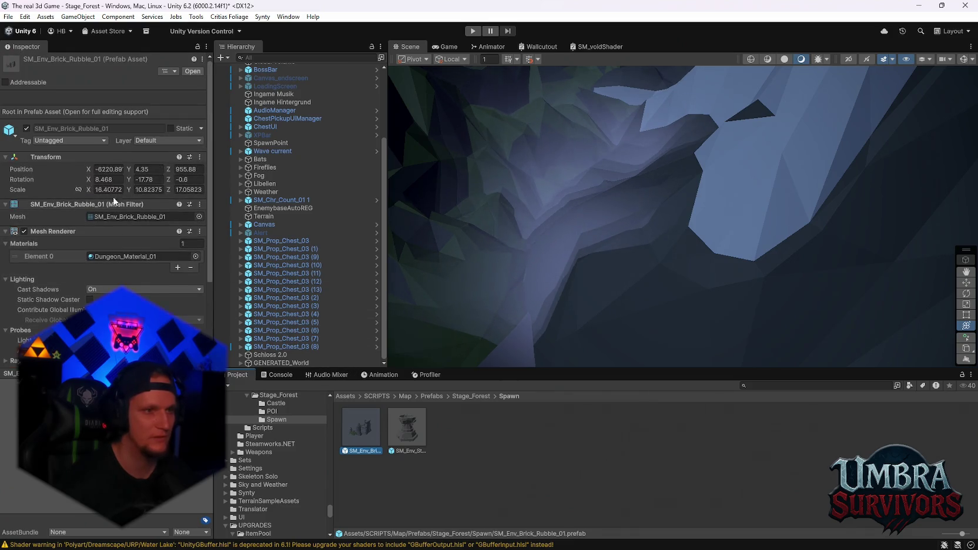
- Set SM_Env_Brick_Rubble_01's Layer to Terrain, applying it to child objects
left_click(48, 141)
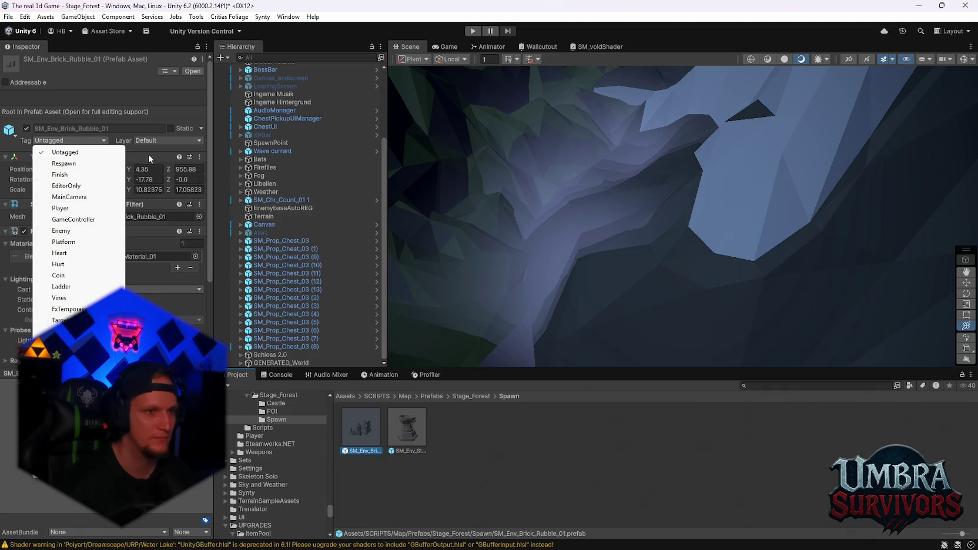
left_click(168, 141)
left_click(169, 219)
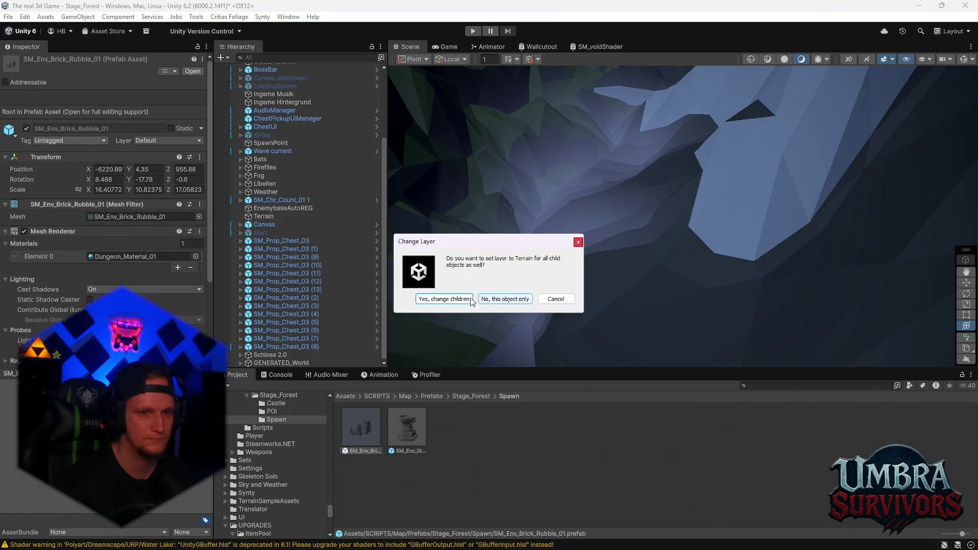
left_click(505, 298)
scroll(169, 272, "down", 4)
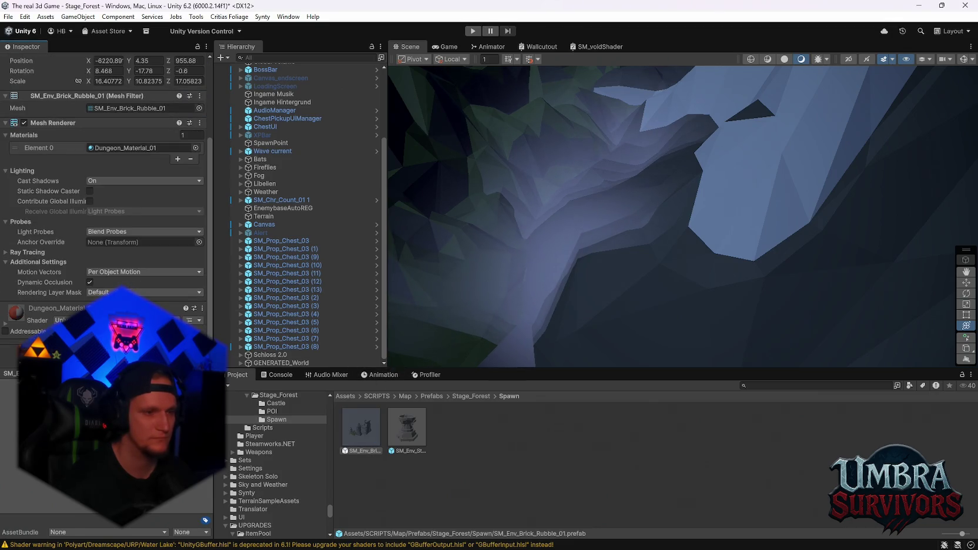
double_click(348, 426)
left_click(275, 96)
left_click(279, 113)
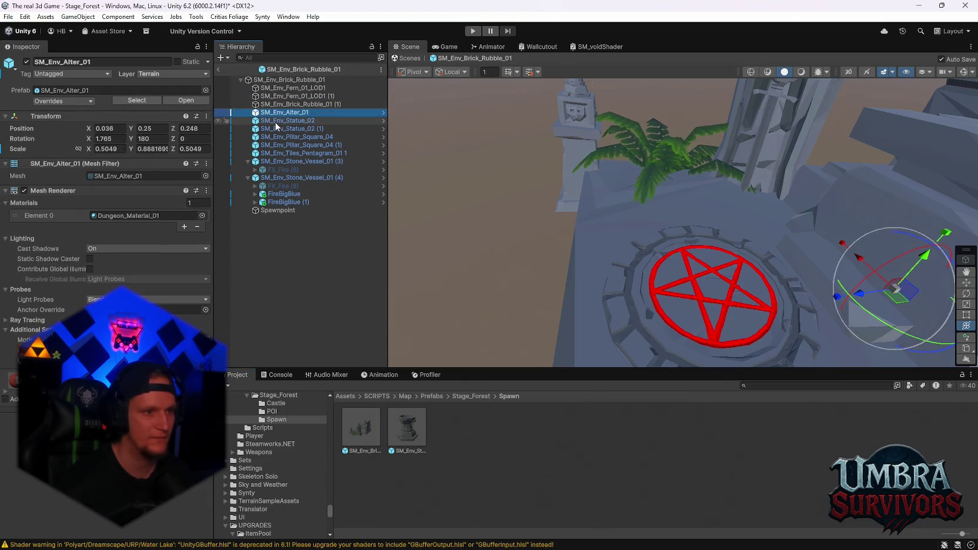
left_click(279, 120)
left_click_drag(446, 188, 693, 229)
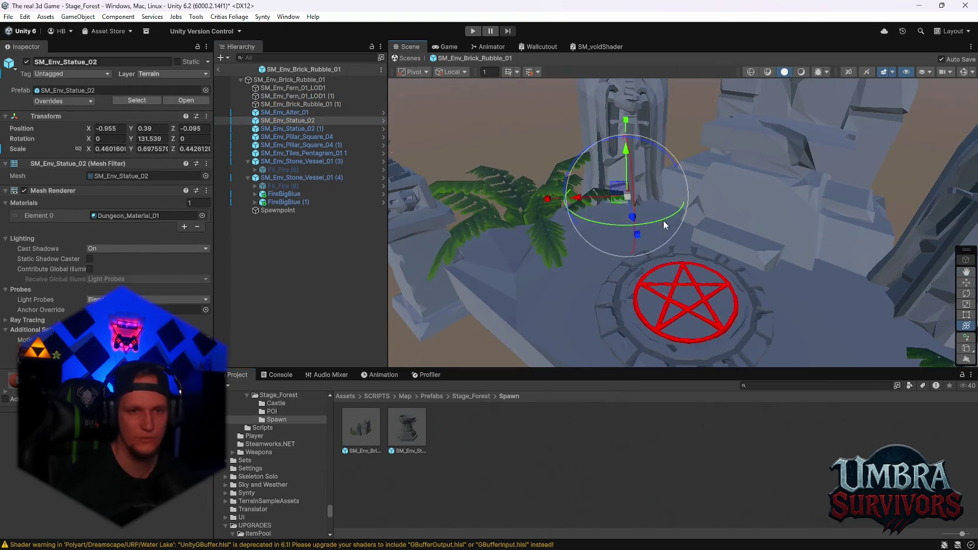
left_click(299, 153)
key("Down")
key("Down")
key("Down")
key("Up")
key("Up")
key("Up")
left_click(289, 137)
left_click(288, 96)
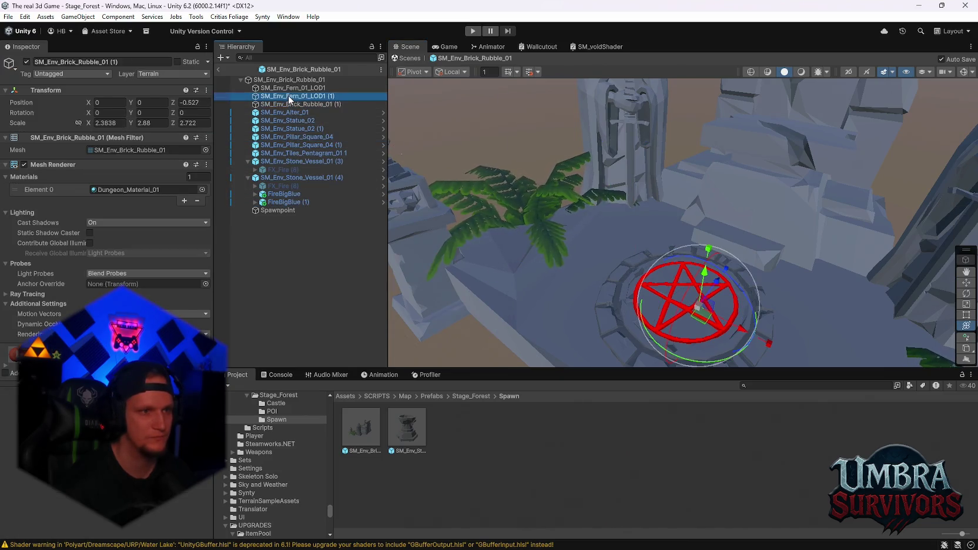
left_click(288, 88)
left_click(277, 80)
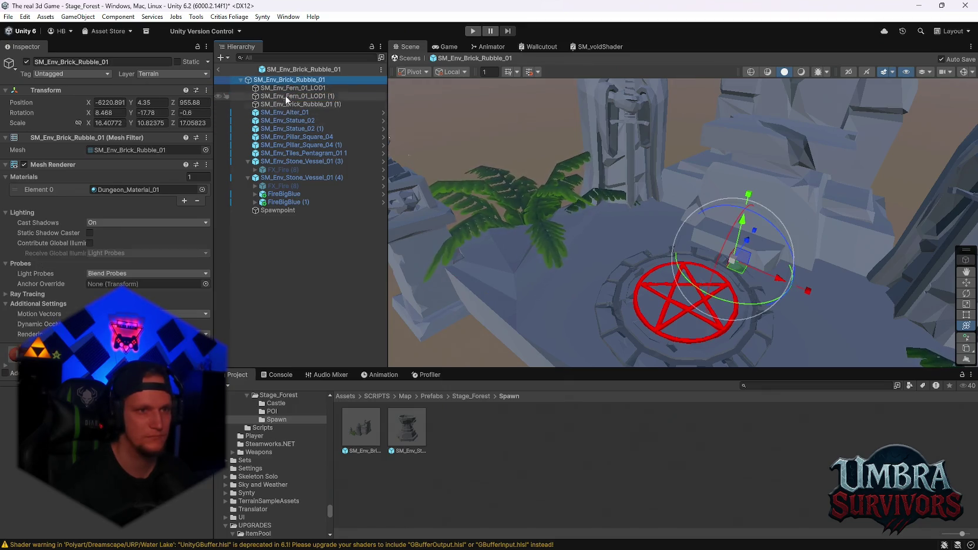
left_click(288, 88)
scroll(606, 269, "down", 2)
mouse_move(690, 226)
left_mouse_down()
mouse_move(698, 204)
mouse_move(597, 185)
mouse_move(596, 168)
mouse_move(668, 149)
mouse_move(611, 170)
mouse_move(617, 175)
left_mouse_up()
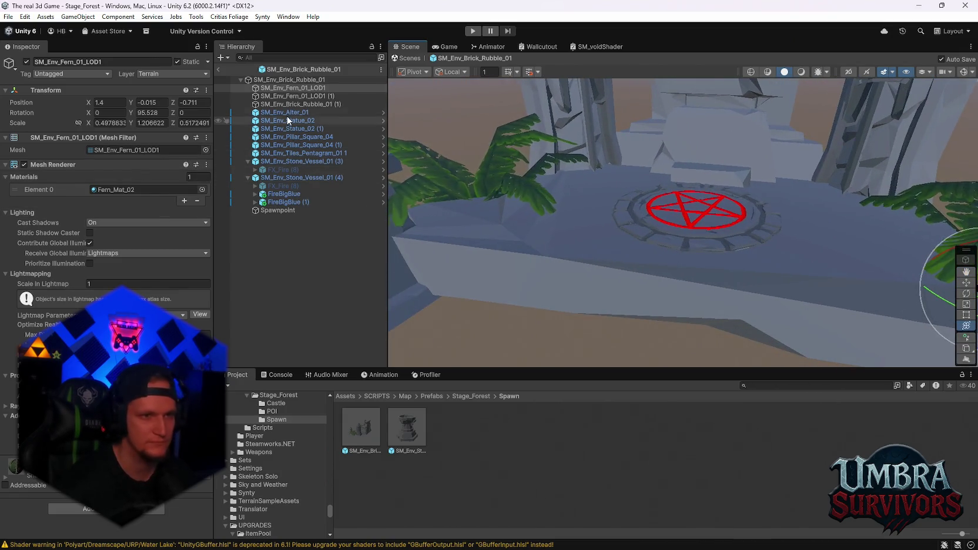
left_click(248, 177)
left_click(248, 161)
left_click(280, 171)
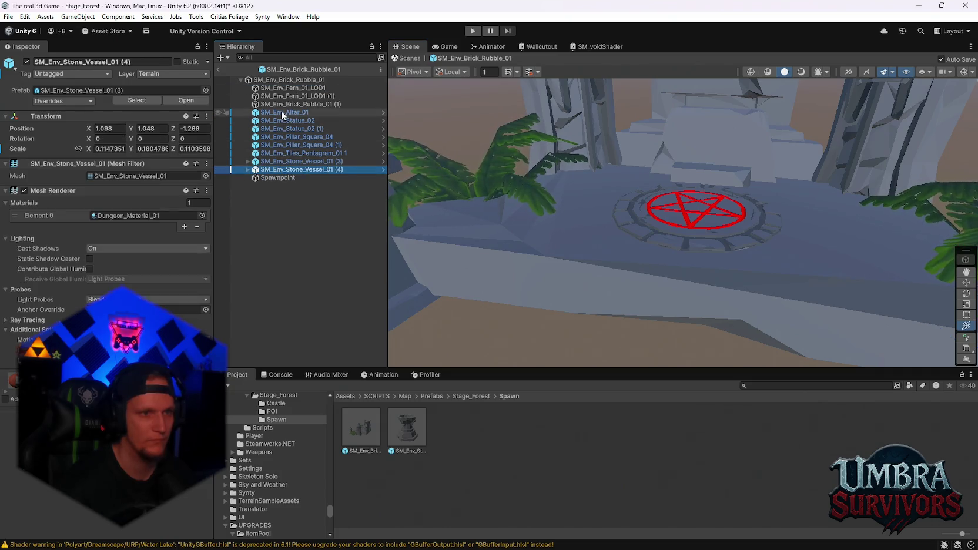
left_click(284, 112, "shift")
left_click(286, 87, "shift")
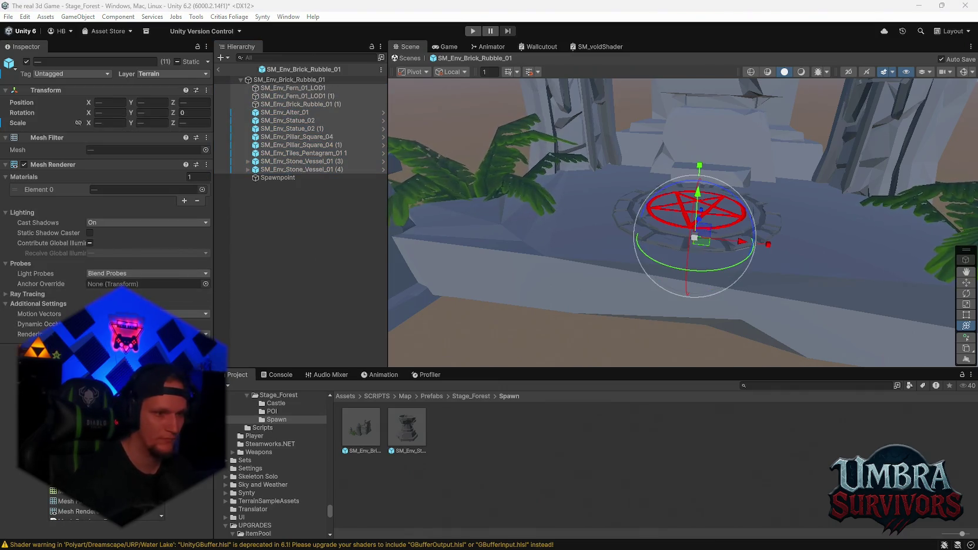
key("ctrl+z")
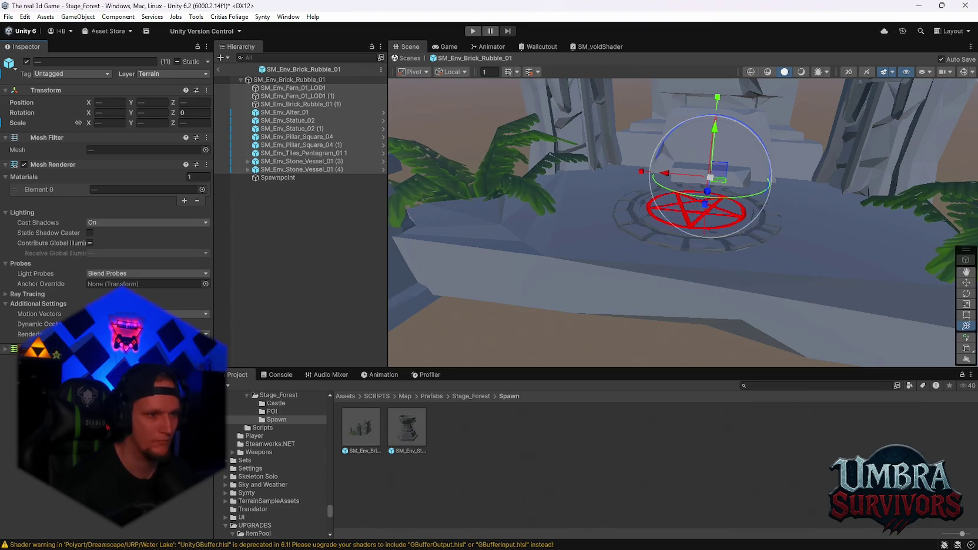
left_click(288, 87)
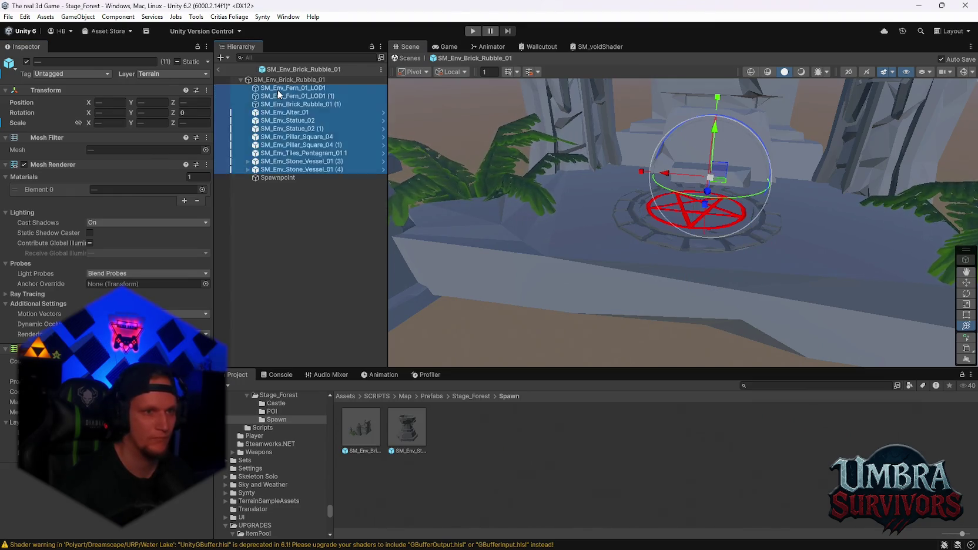
scroll(167, 264, "down", 2)
scroll(167, 264, "up", 2)
left_click(126, 194)
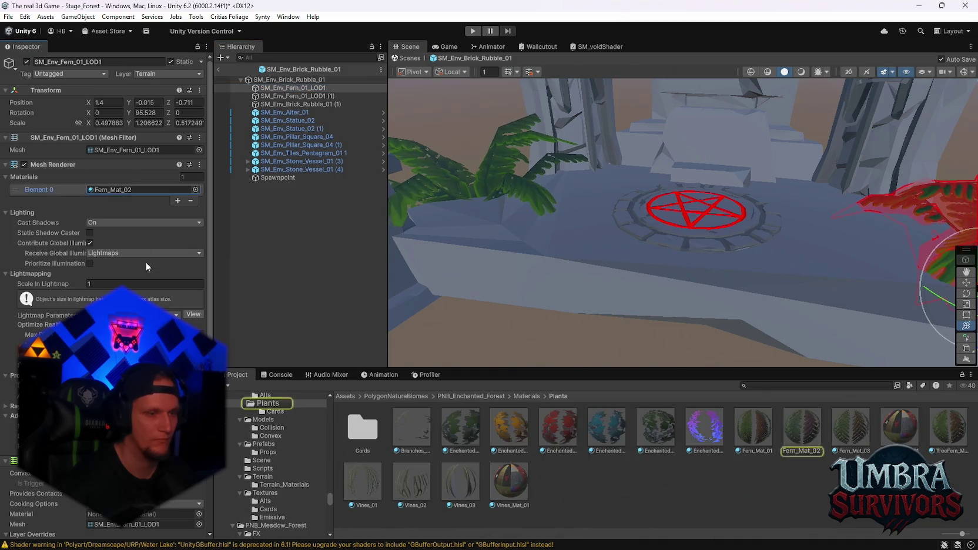
scroll(149, 262, "down", 3)
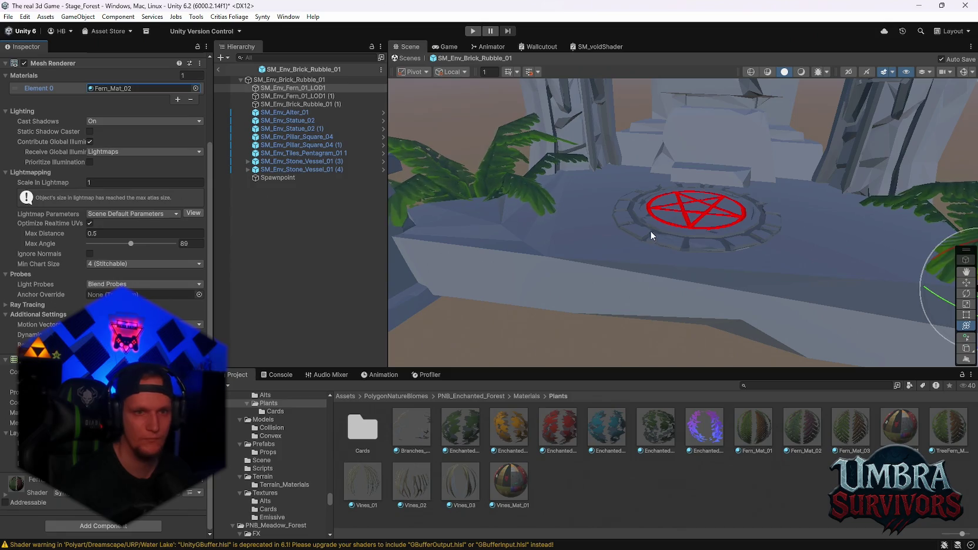
left_click(294, 96)
left_click(287, 121)
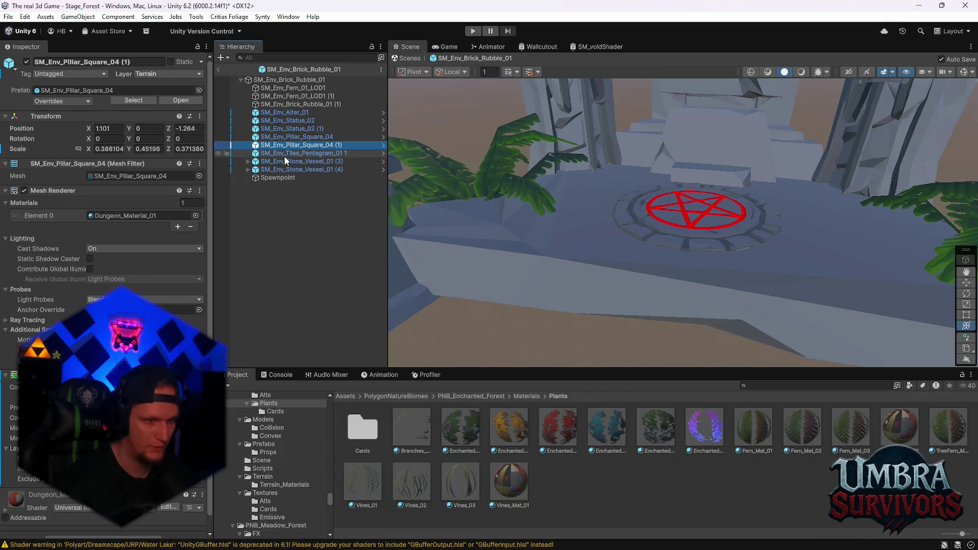
left_click(291, 177)
left_click(297, 153)
left_click(297, 161)
left_click(297, 153)
key("f")
scroll(675, 184, "down", 3)
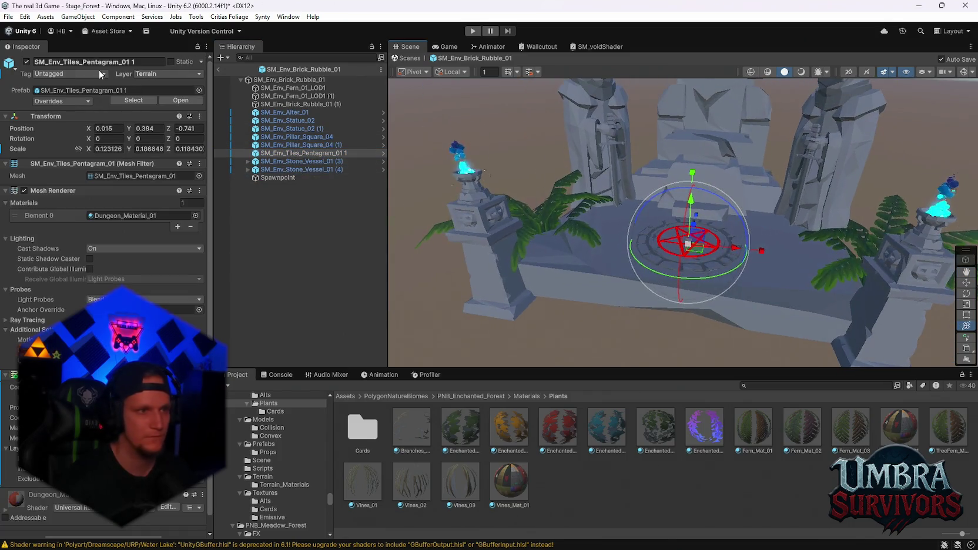
left_click(280, 79)
left_click(54, 74)
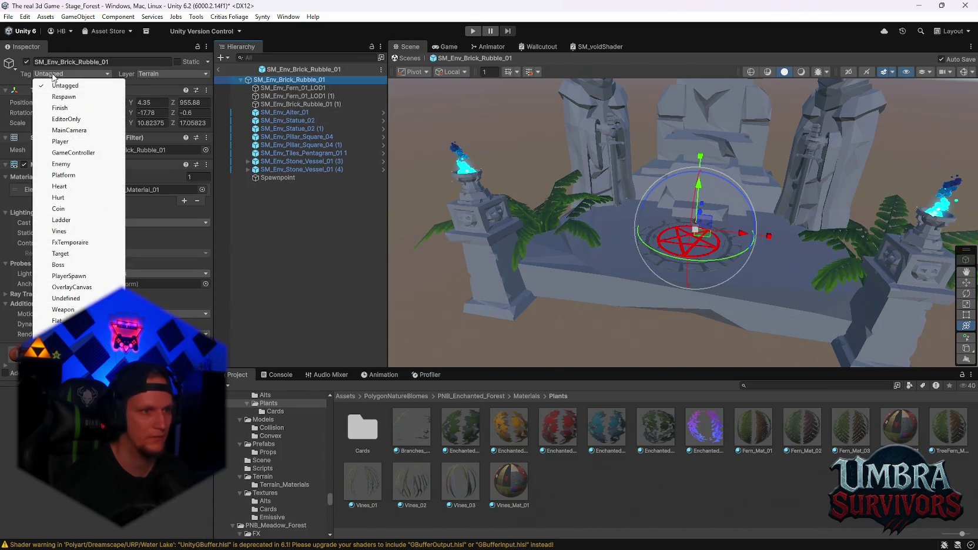
left_click(261, 80)
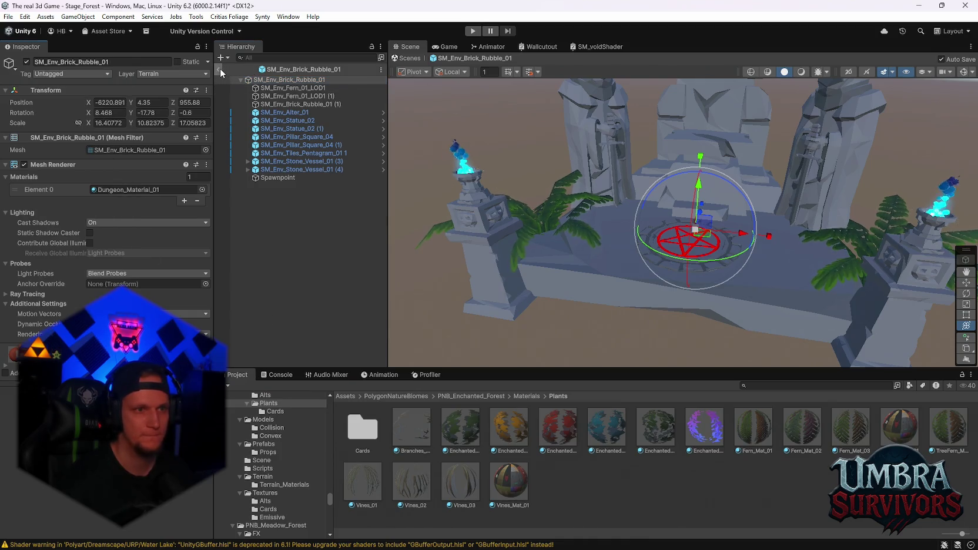
left_click(218, 69)
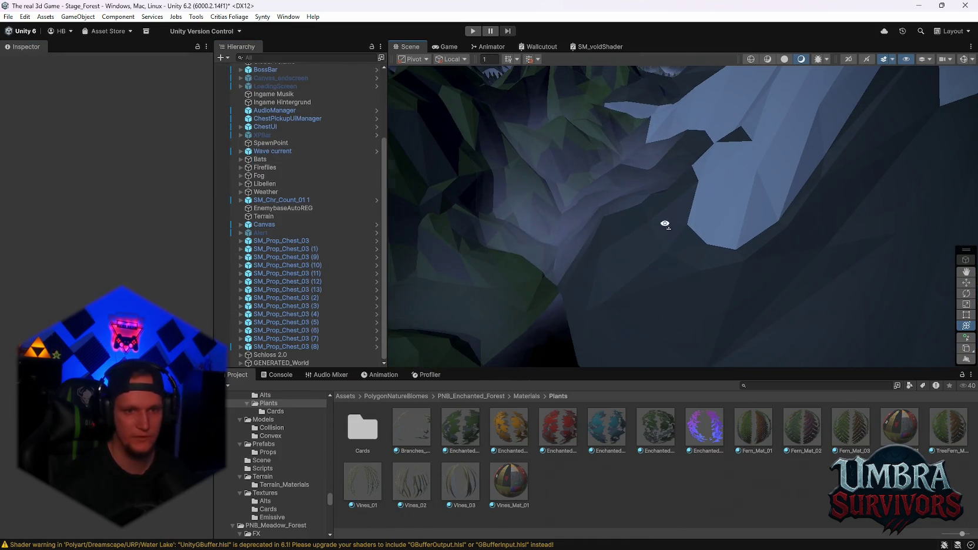
- Open the StageHub scene from recent scenes, saving the forest scene changes
left_click(7, 17)
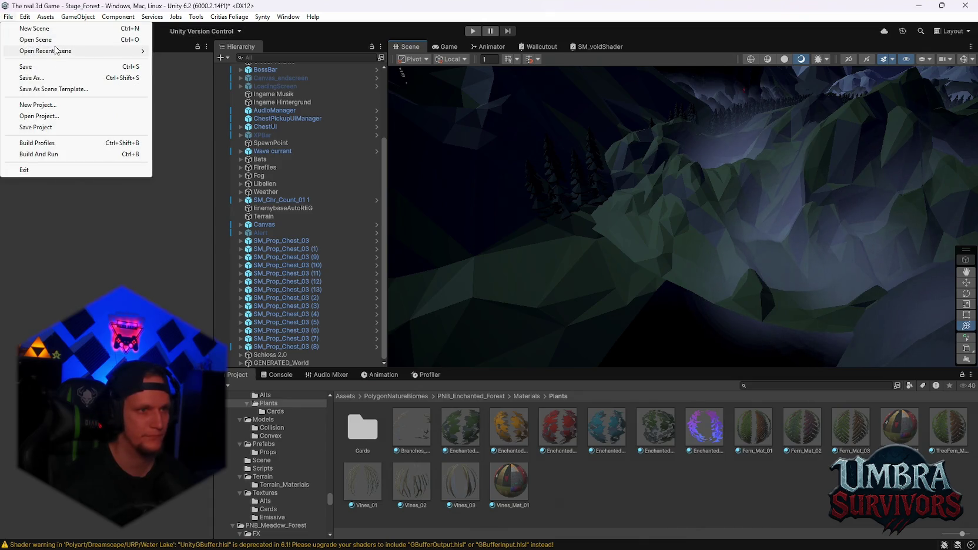
mouse_move(58, 52)
left_click(210, 63)
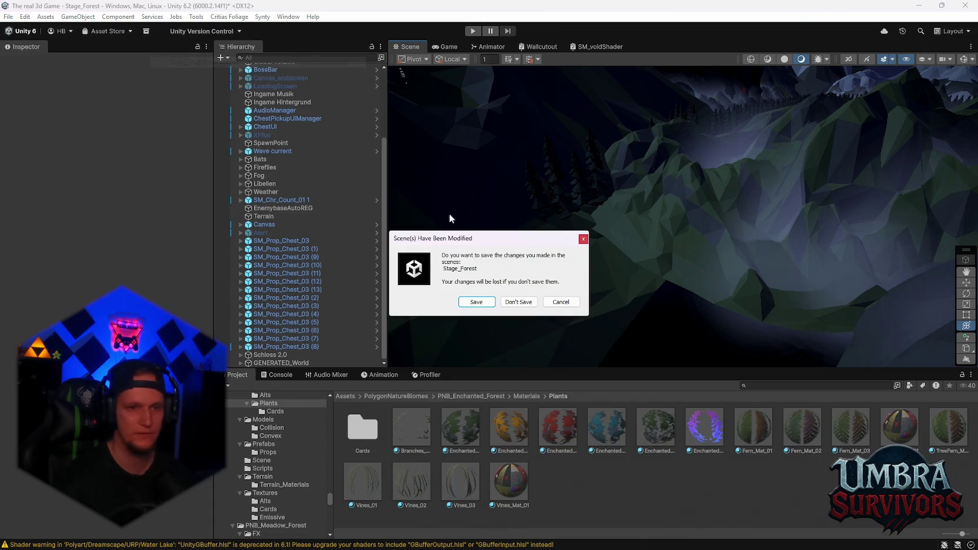
left_click(476, 310)
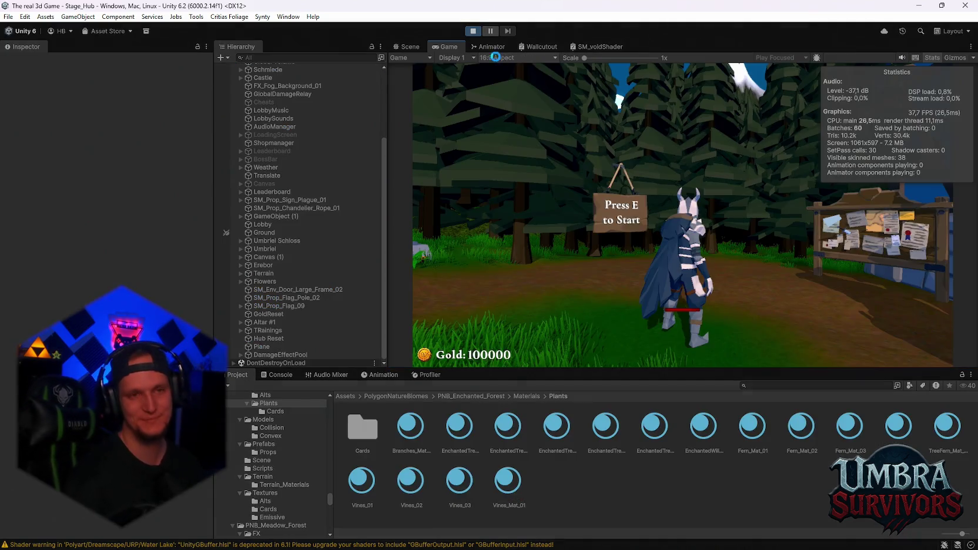
- Run the character to the weapon building, open the weapon book, then close it
left_click(589, 175)
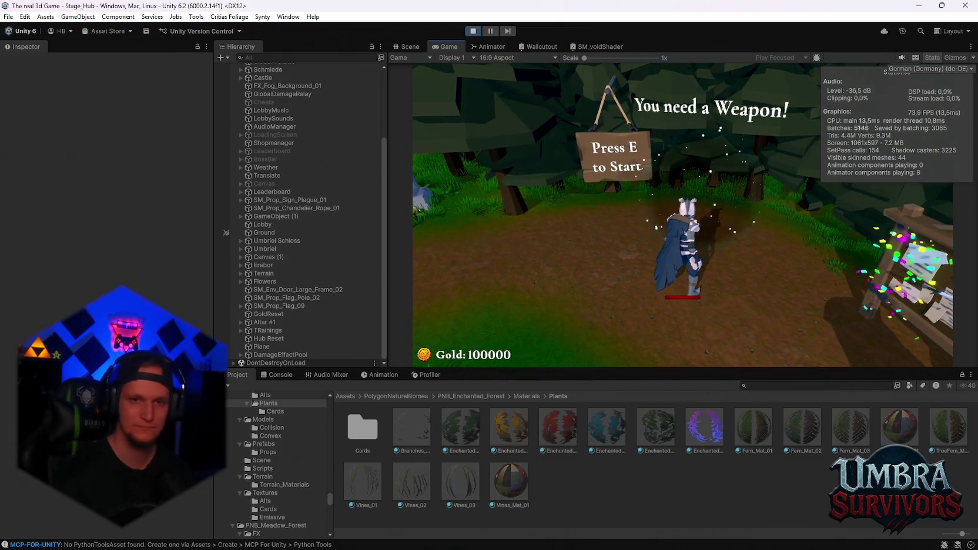
key("s")
key("w")
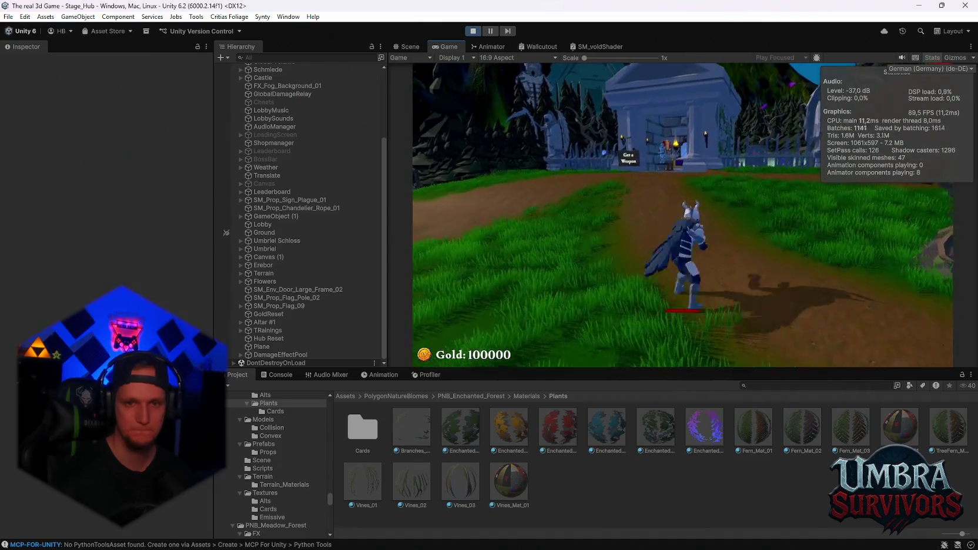
key("w")
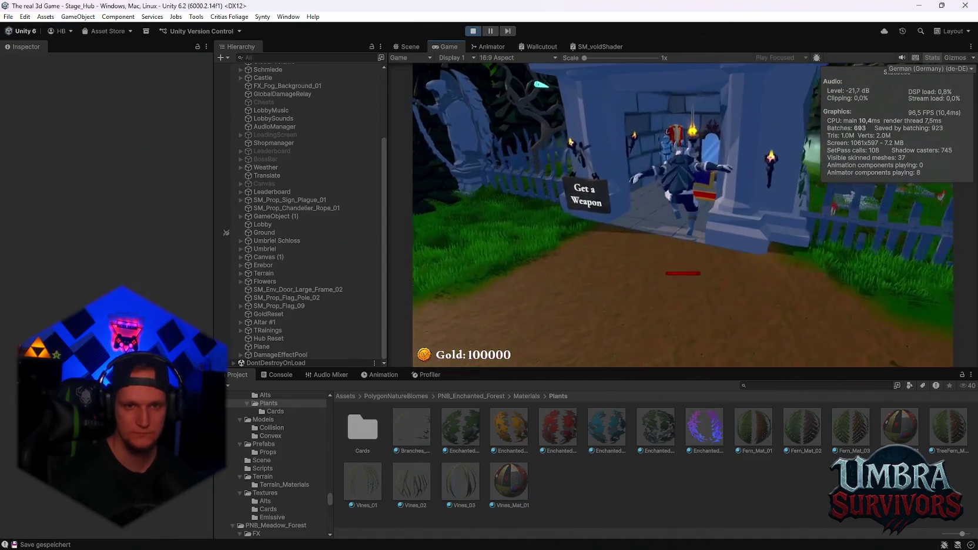
key("e")
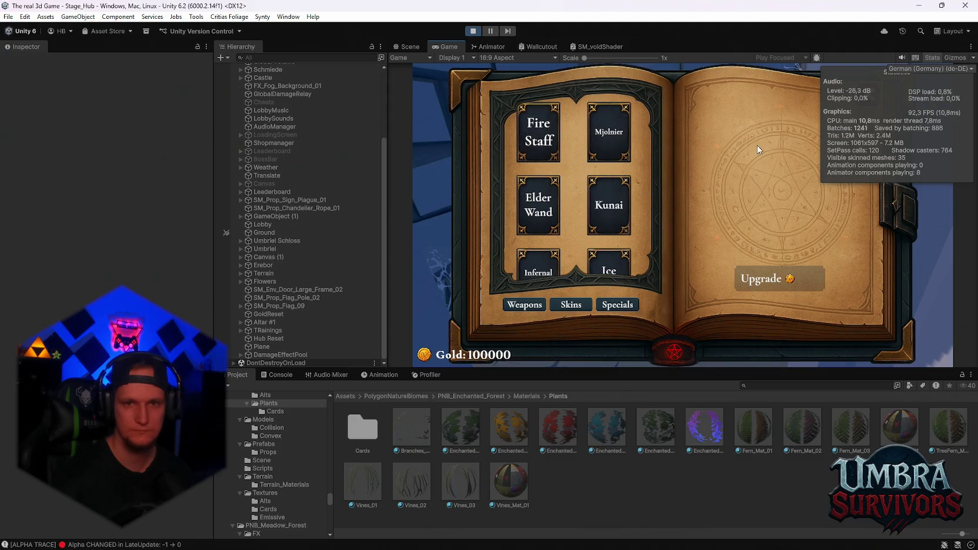
key("Escape")
- Run into the black portal and start Stage 1
key("w")
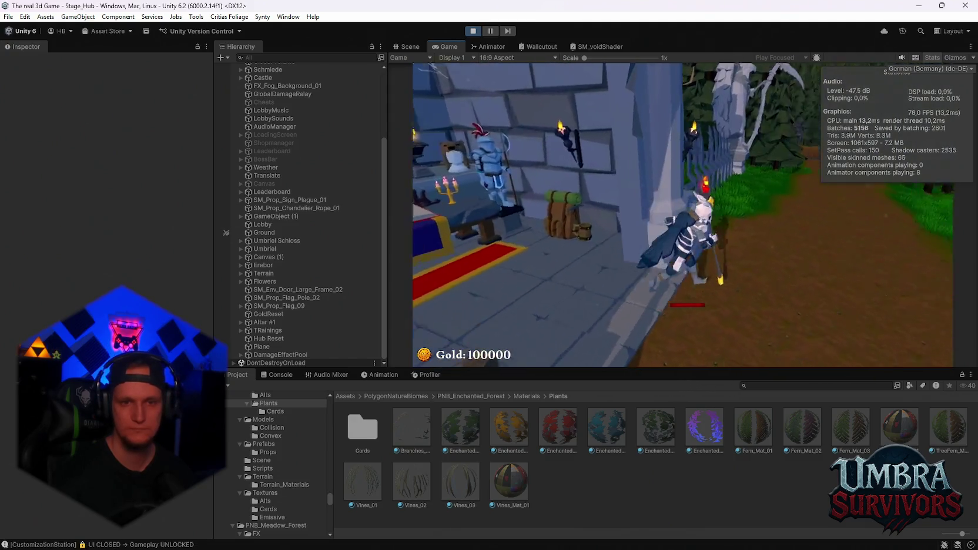
key("d")
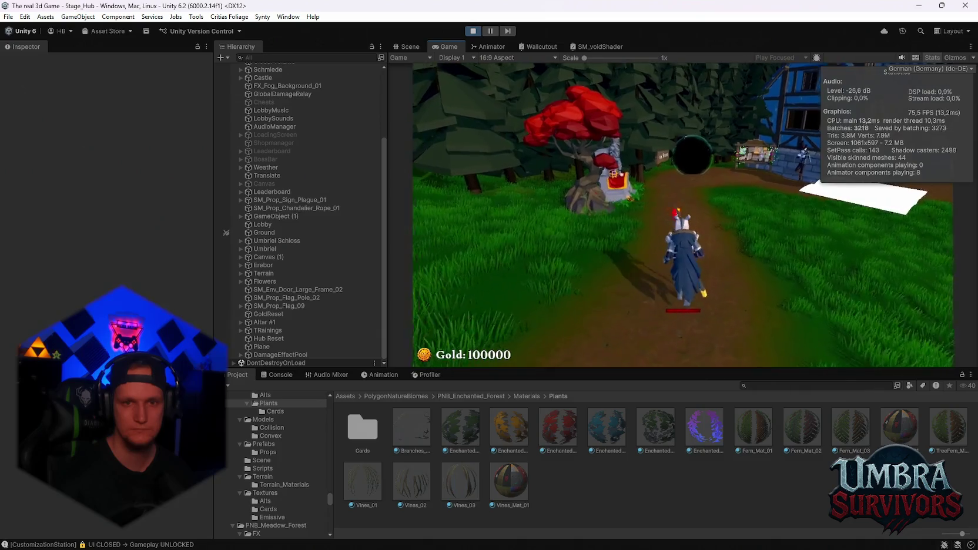
key("w")
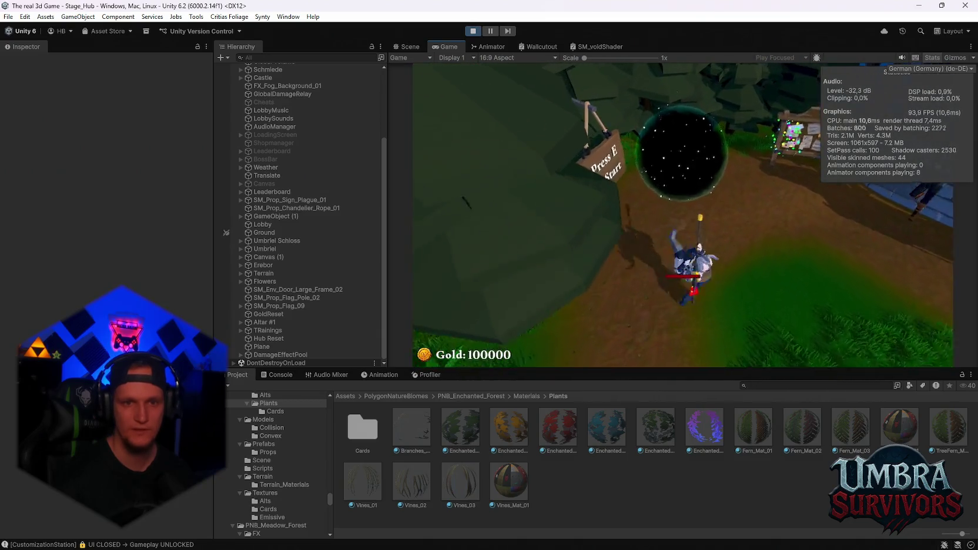
key("e")
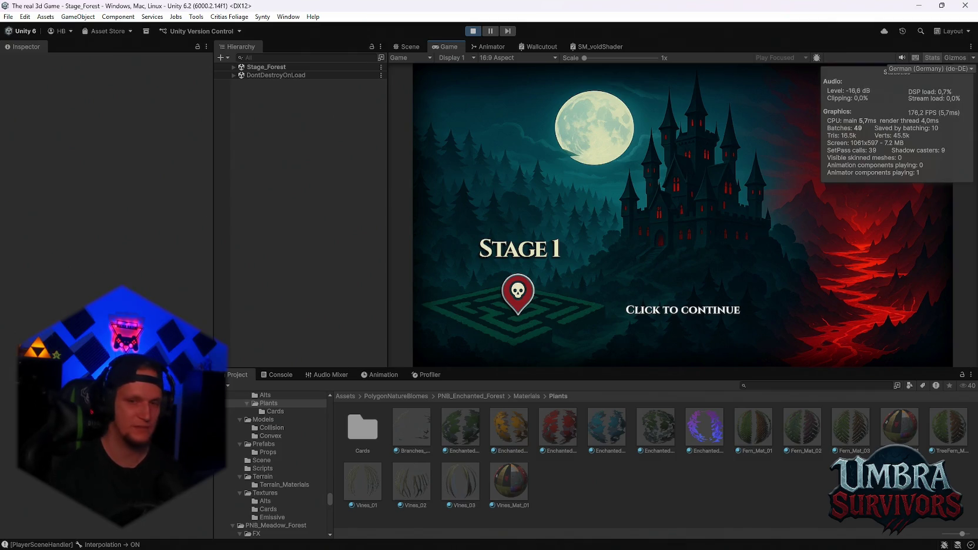
- Continue past the Stage 1 title, pause and resume, then view the forest terrain in Scene view
left_click(683, 310)
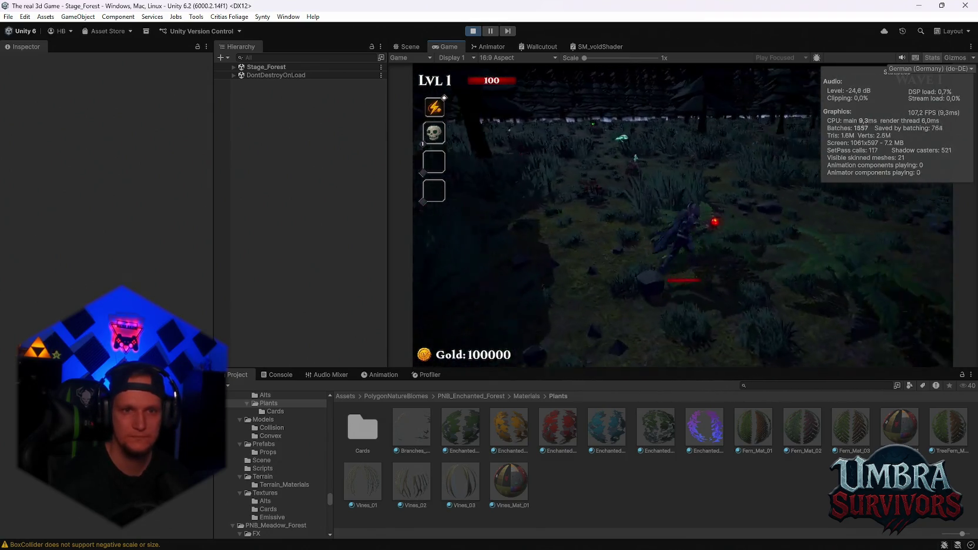
key("Escape")
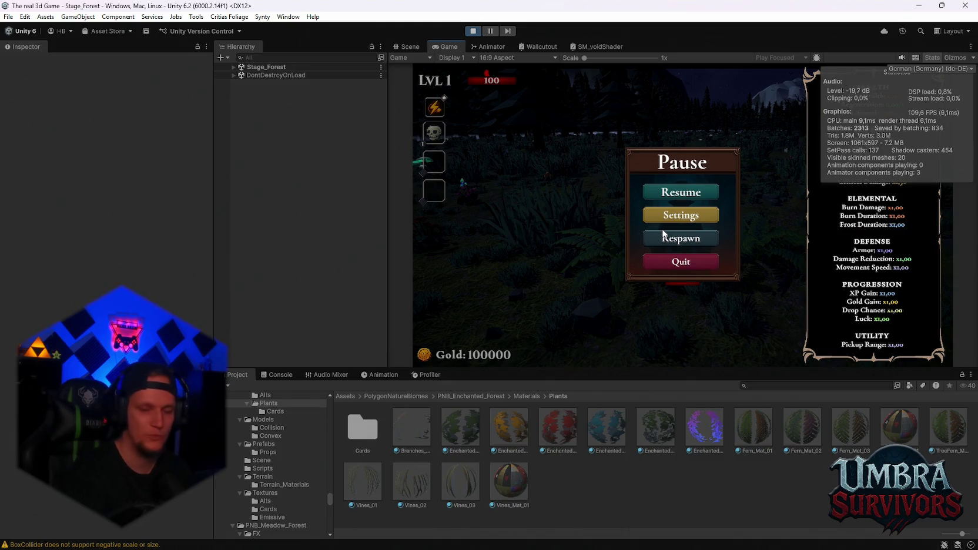
left_click(661, 234)
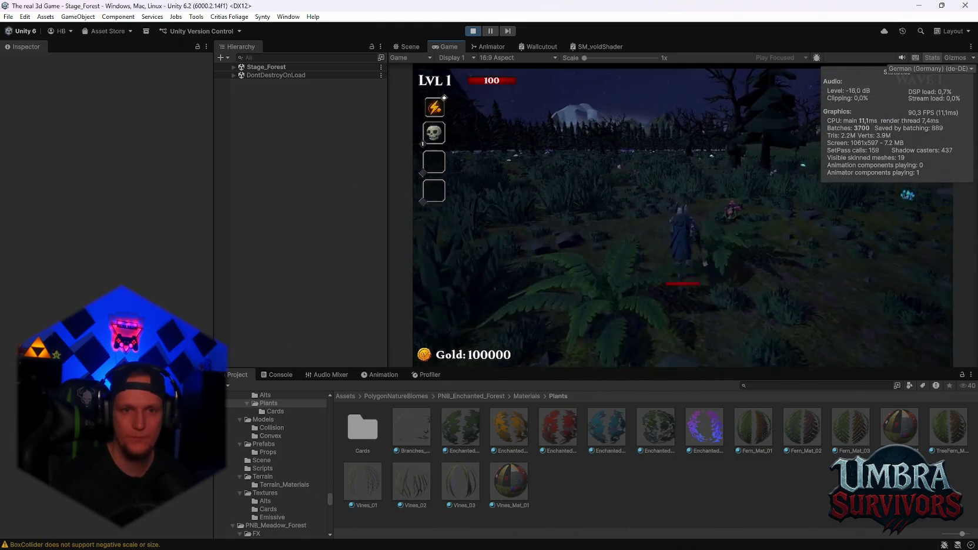
key("Escape")
left_click(409, 47)
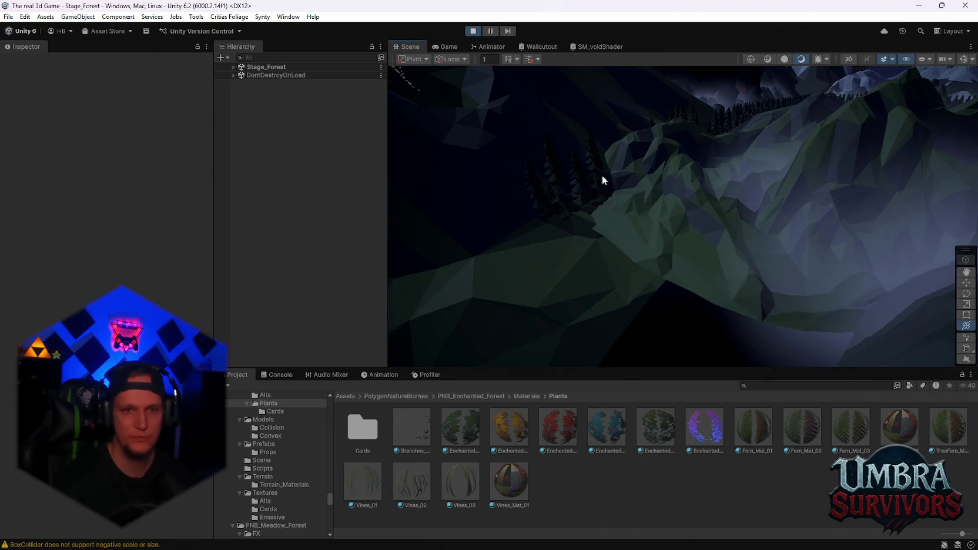
- Exit Play mode and reopen the Stage_Forest scene from recent scenes
left_click(471, 30)
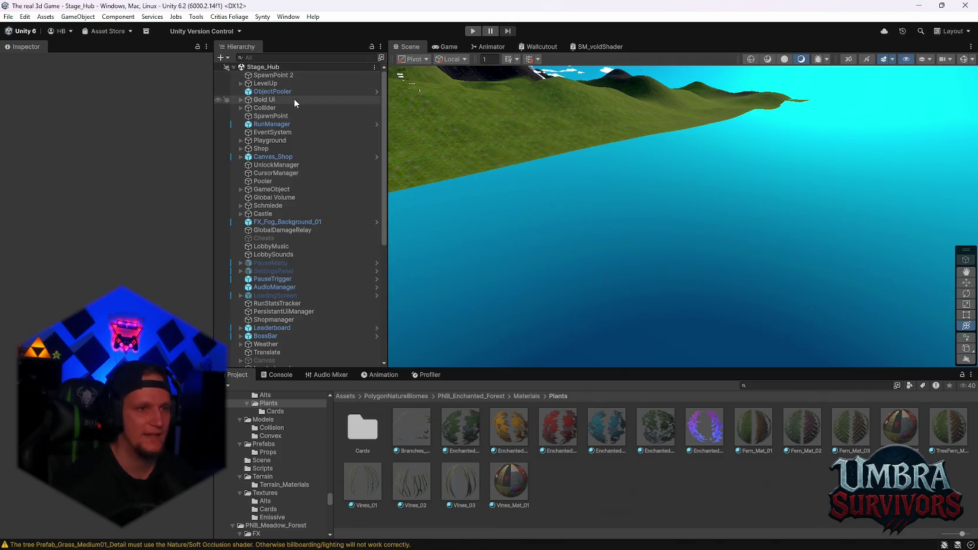
left_click(10, 18)
mouse_move(117, 52)
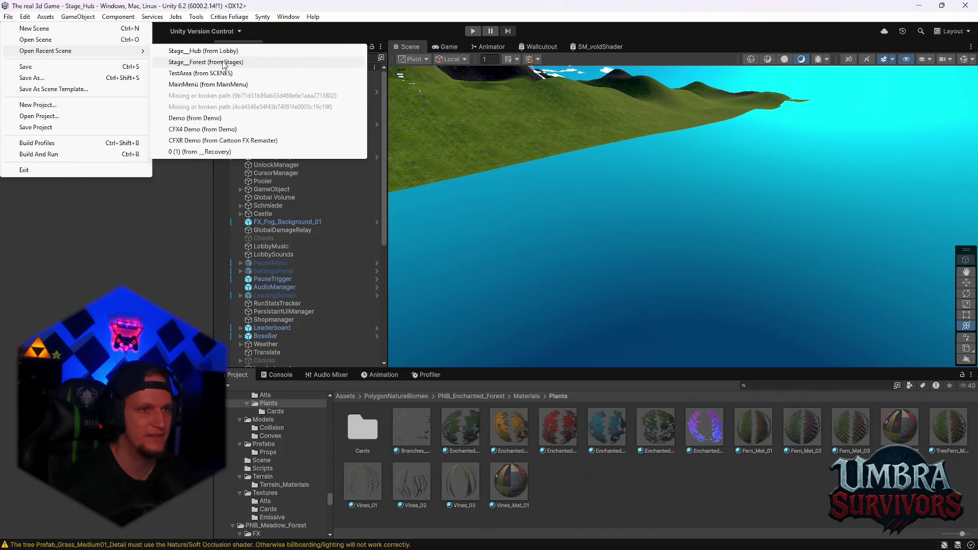
left_click(221, 62)
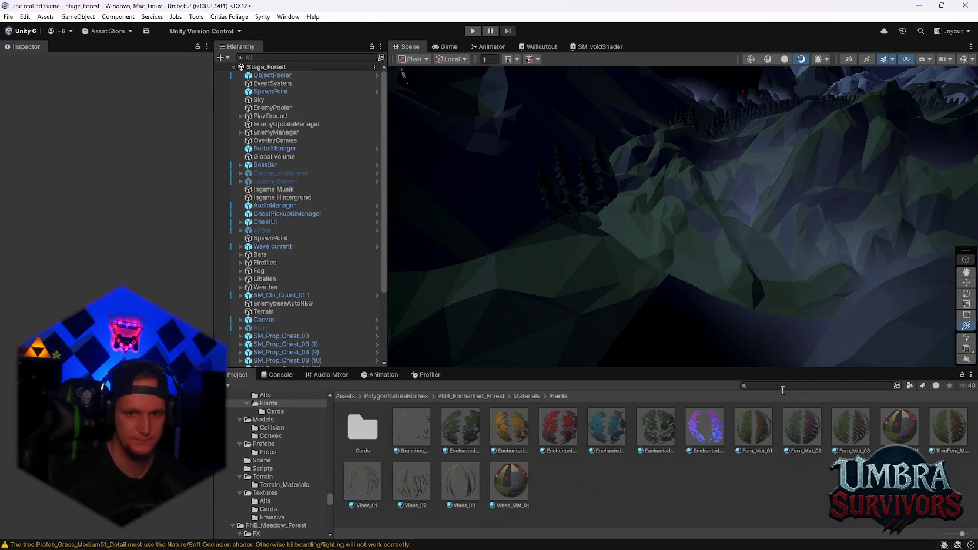
left_click(782, 390)
- Search the Project for 'world' and open the WorldGenConfig asset
type("swordl")
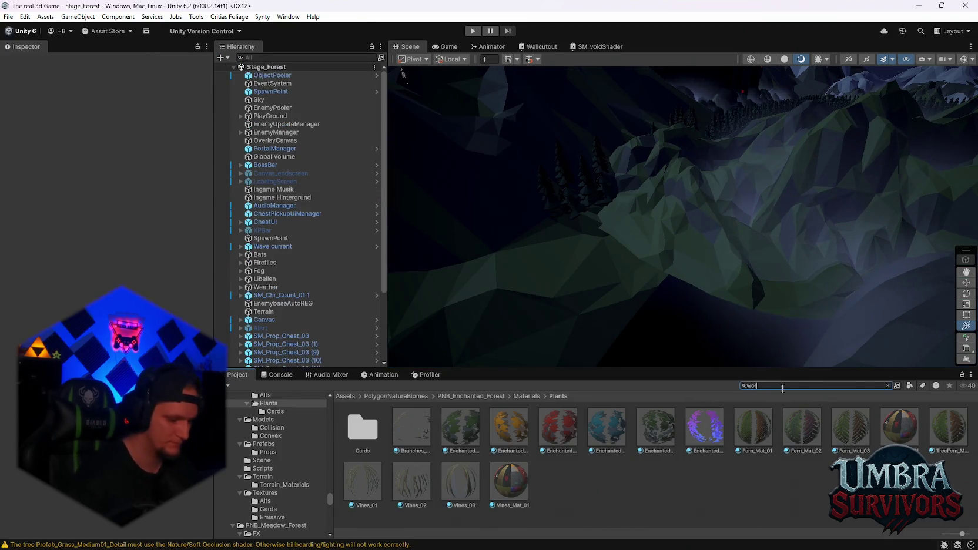
key("BackSpace")
key("BackSpace")
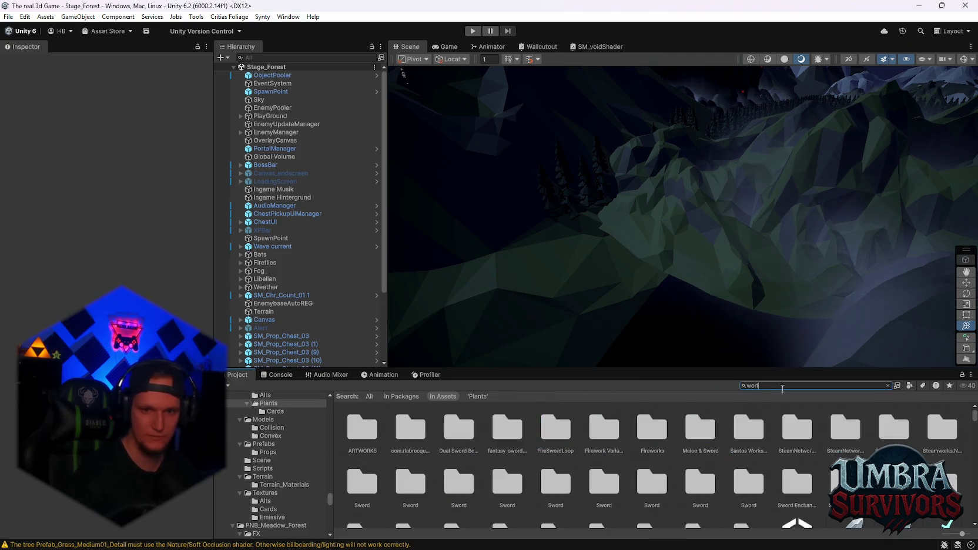
type("ld")
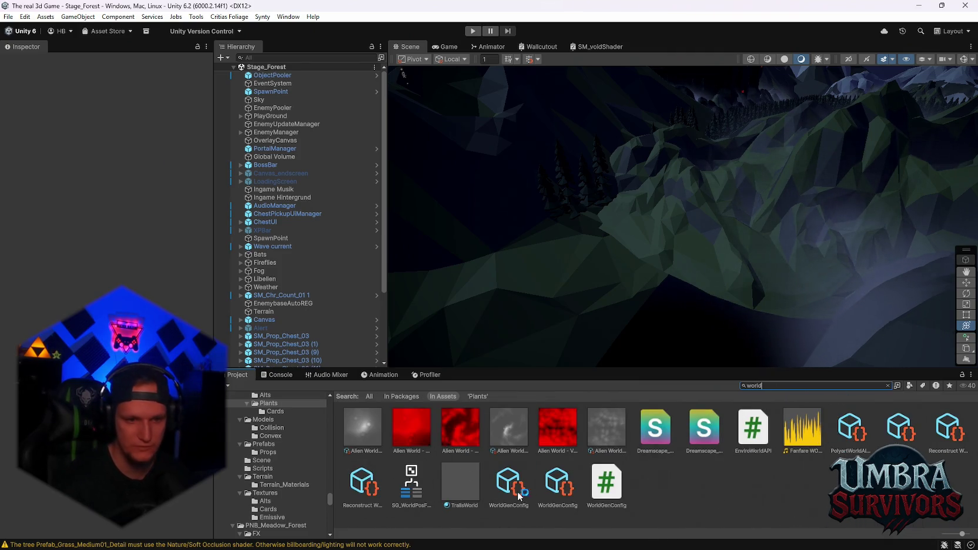
left_click(518, 493)
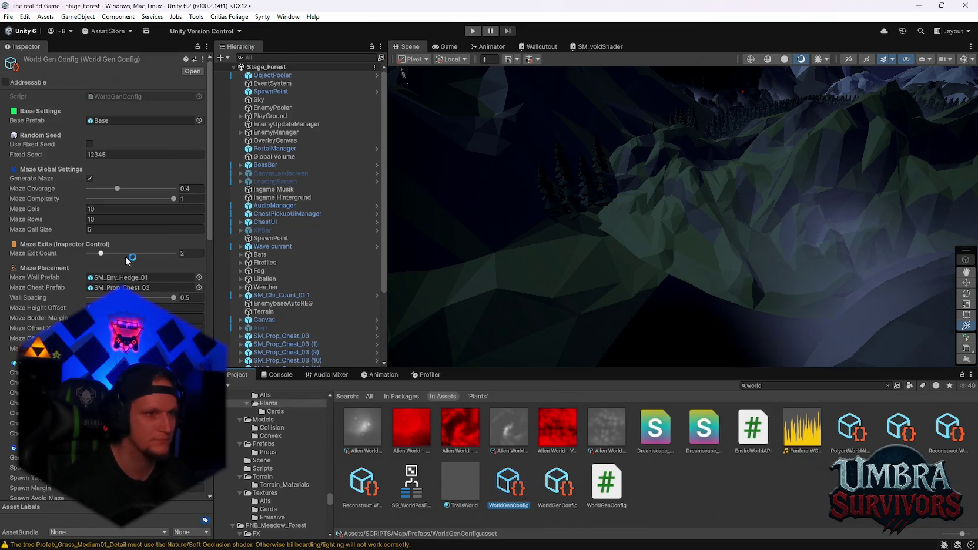
scroll(134, 272, "down", 8)
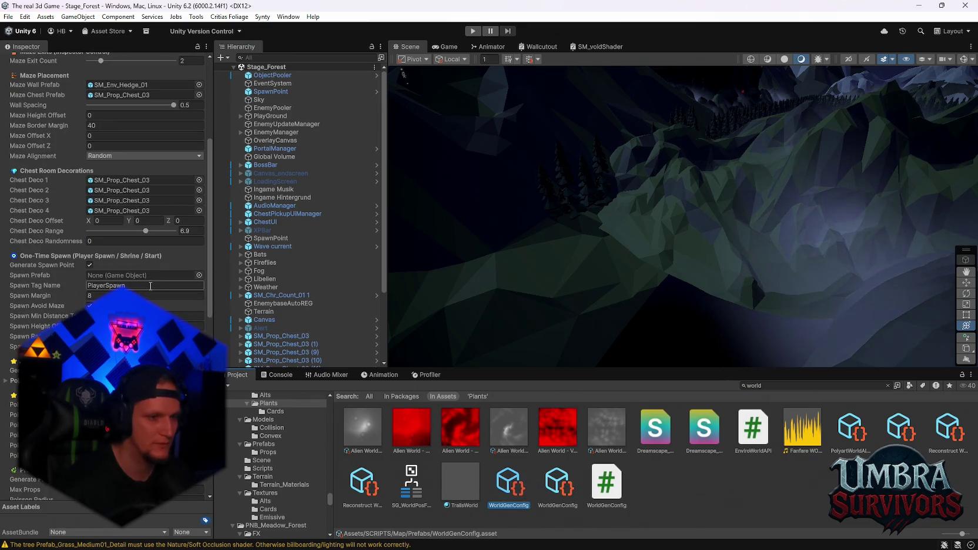
- Open the Stage_Hub scene and select the first WorldGenConfig asset
left_click(8, 16)
mouse_move(39, 54)
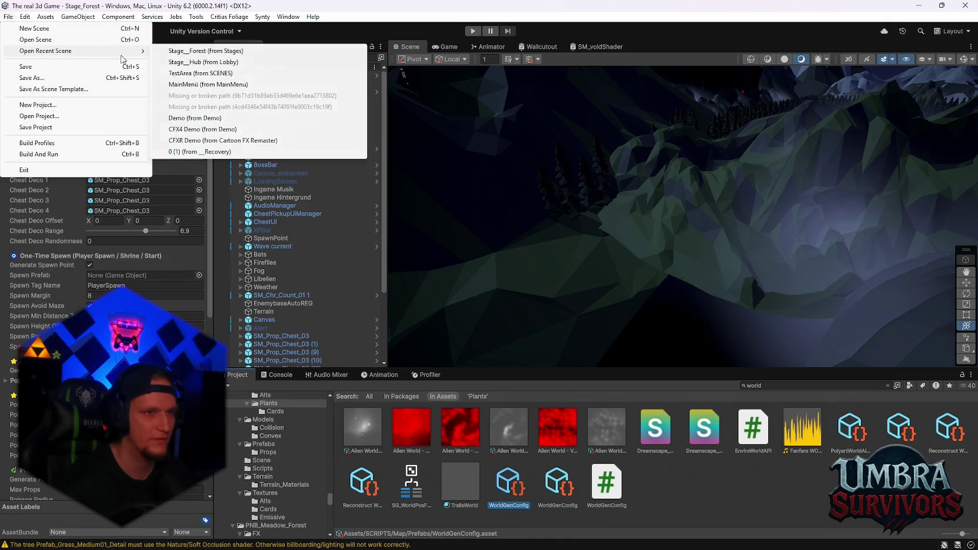
left_click(194, 61)
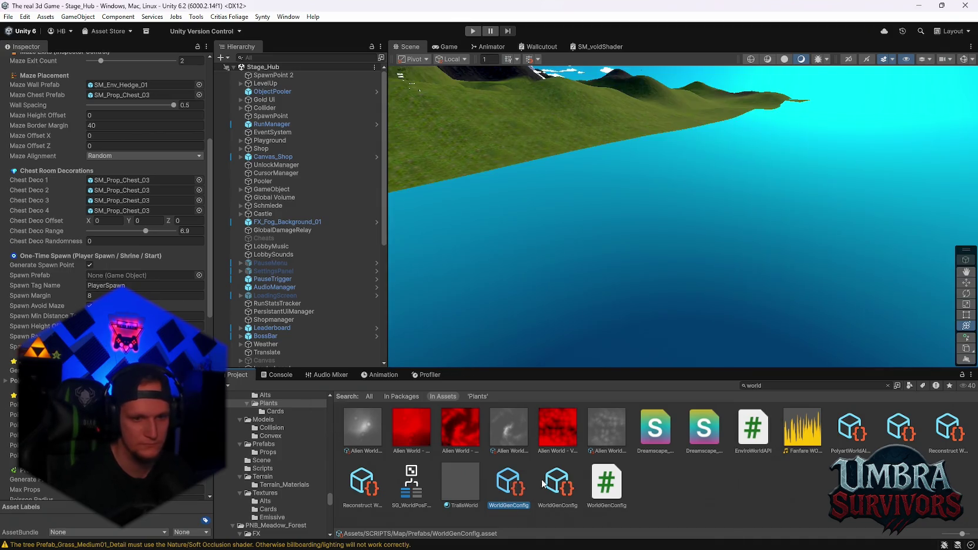
left_click(554, 487)
left_click(508, 487)
- Assign SM_Env_Brick_Rubble_01 from the Spawn folder as WorldGenConfig's Spawn Prefab
scroll(106, 176, "down", 10)
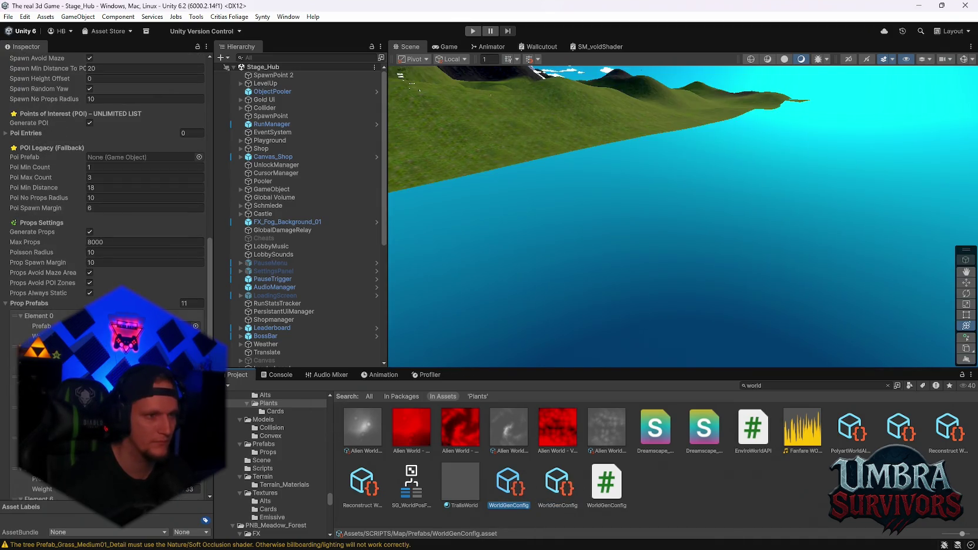
scroll(106, 176, "up", 3)
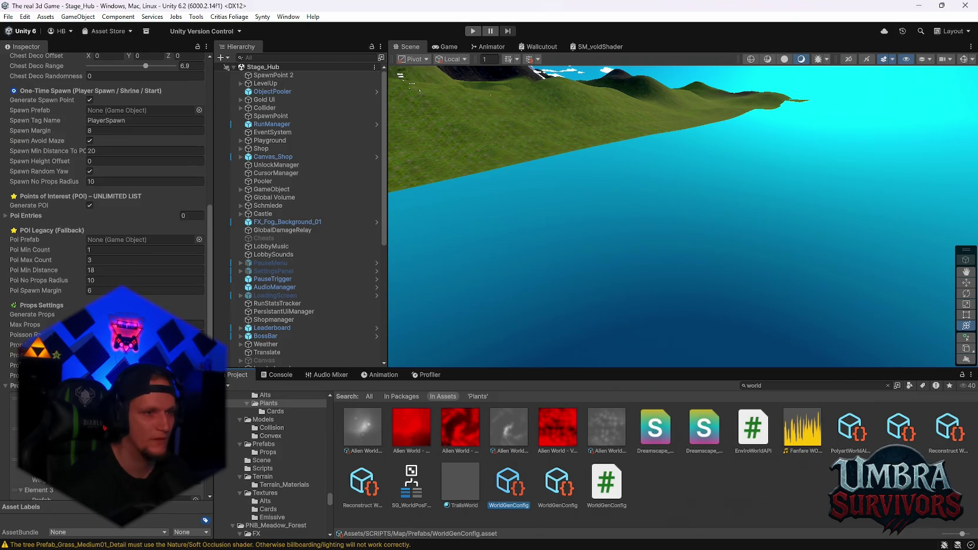
scroll(105, 176, "up", 1)
scroll(105, 176, "up", 2)
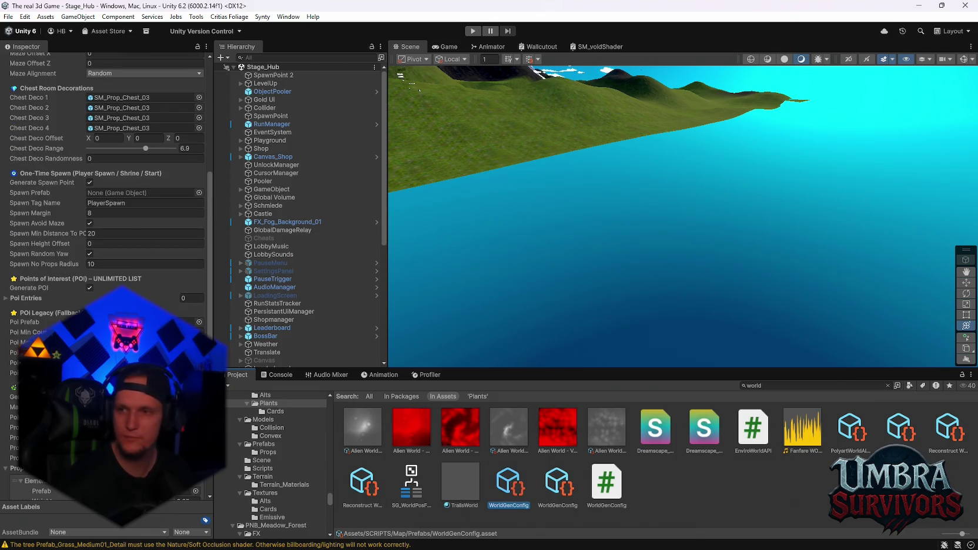
scroll(326, 485, "up", 10)
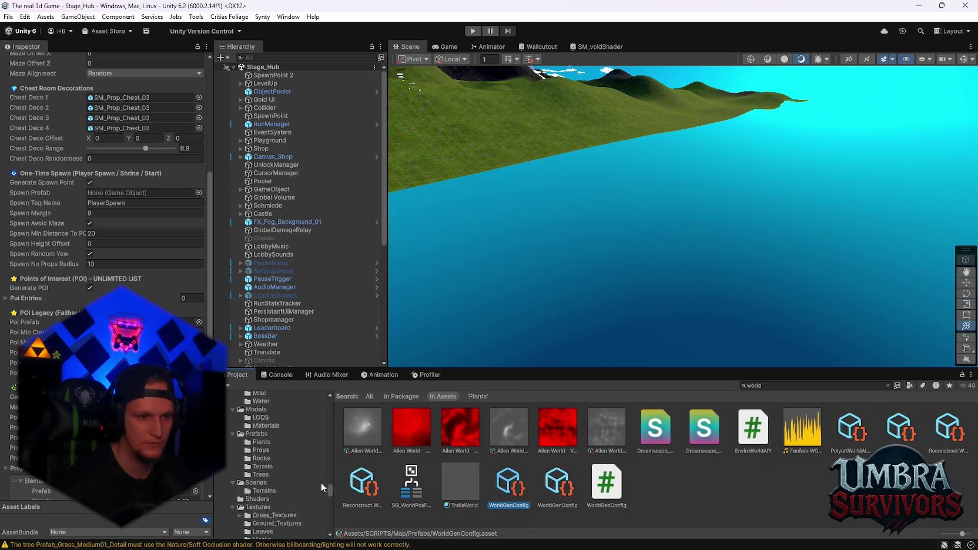
left_click_drag(330, 485, 340, 419)
scroll(318, 440, "up", 10)
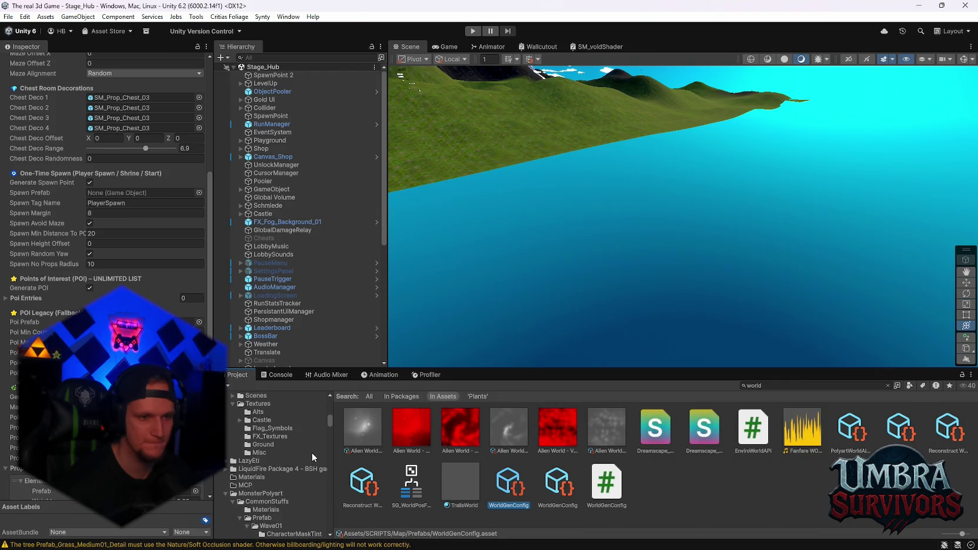
scroll(312, 454, "up", 10)
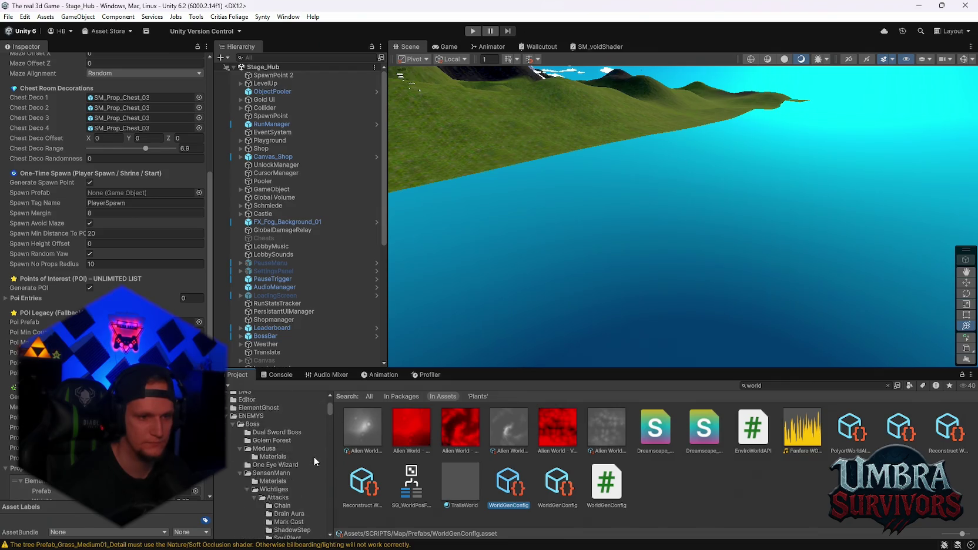
scroll(313, 456, "down", 8)
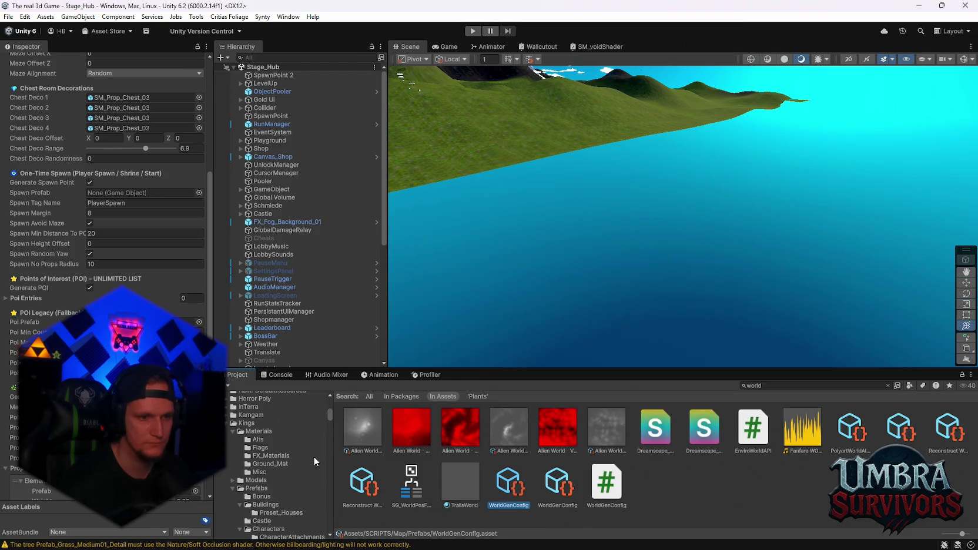
left_click(227, 425)
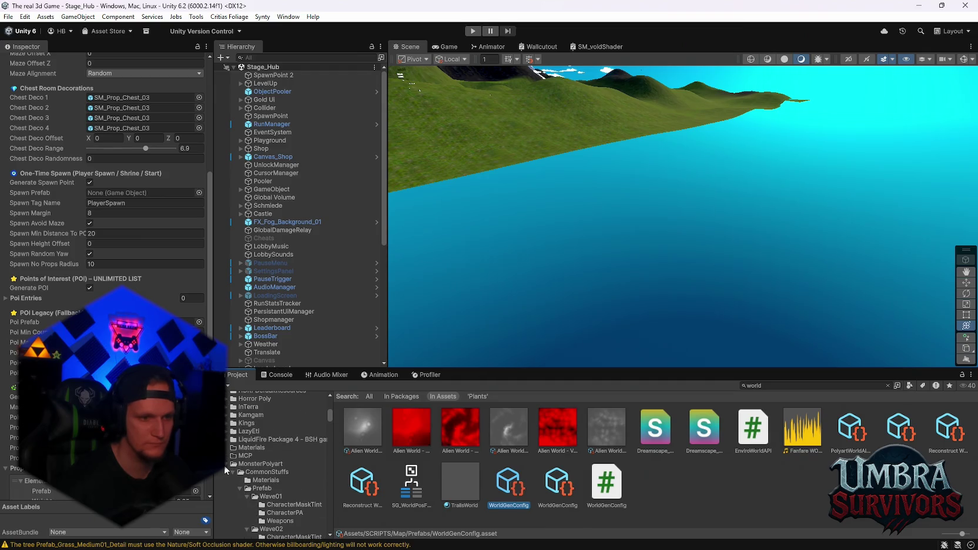
scroll(225, 494, "down", 10)
scroll(249, 450, "down", 10)
scroll(256, 456, "down", 8)
scroll(261, 464, "down", 10)
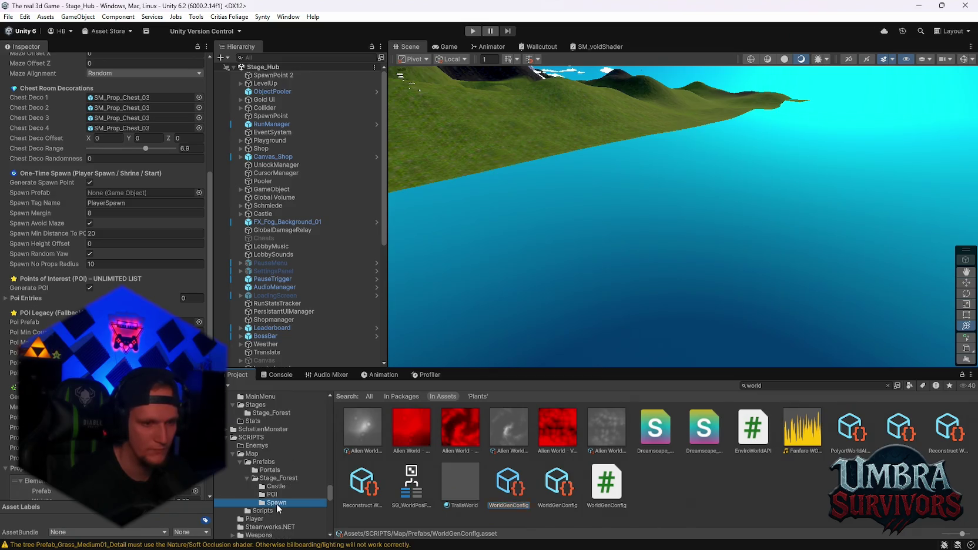
left_click(276, 503)
left_click_drag(367, 426, 144, 192)
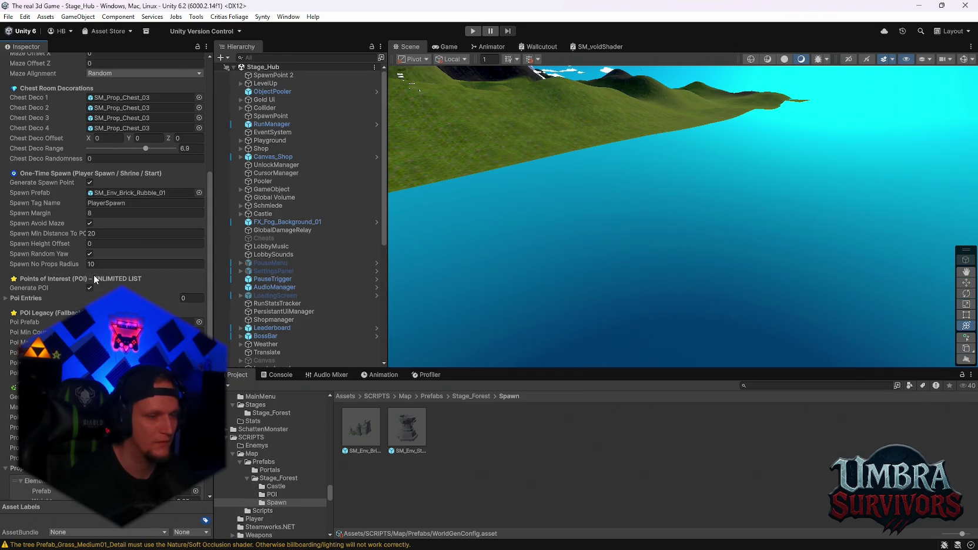
- Set the Spawn Height Offset to -1
left_click(99, 246)
type("-1")
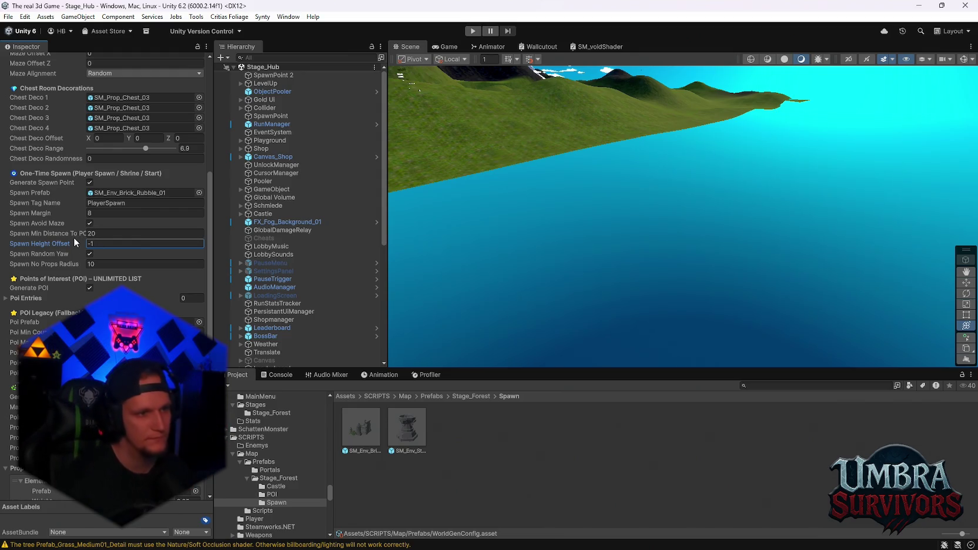
mouse_move(86, 232)
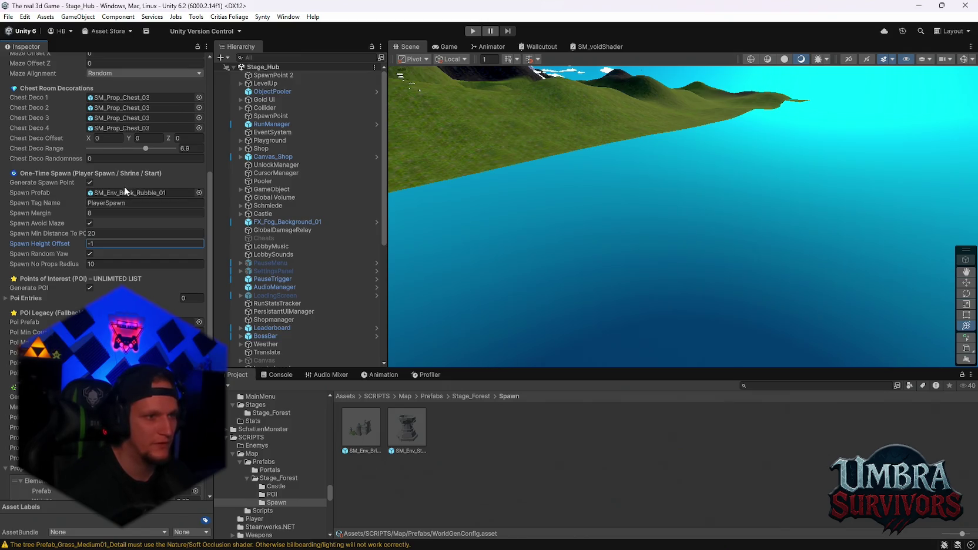
left_click(33, 298)
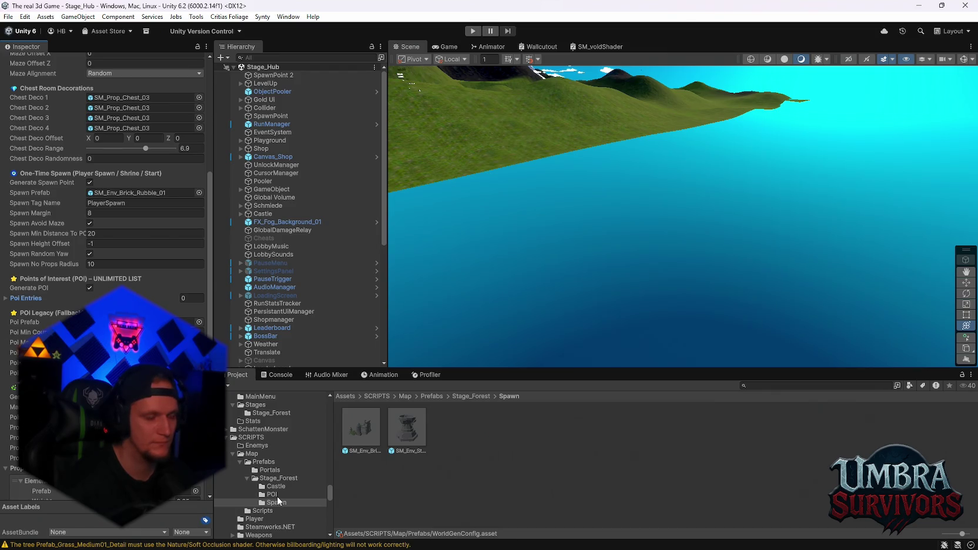
scroll(106, 177, "down", 2)
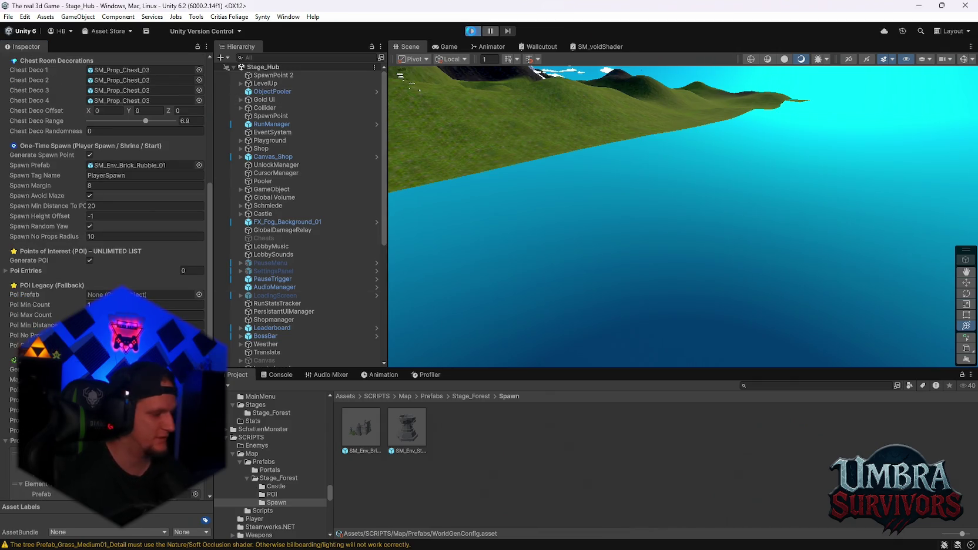
- Enter Play mode, run forward, and check the Mjolnier upgrade details in the weapon book
left_click(472, 31)
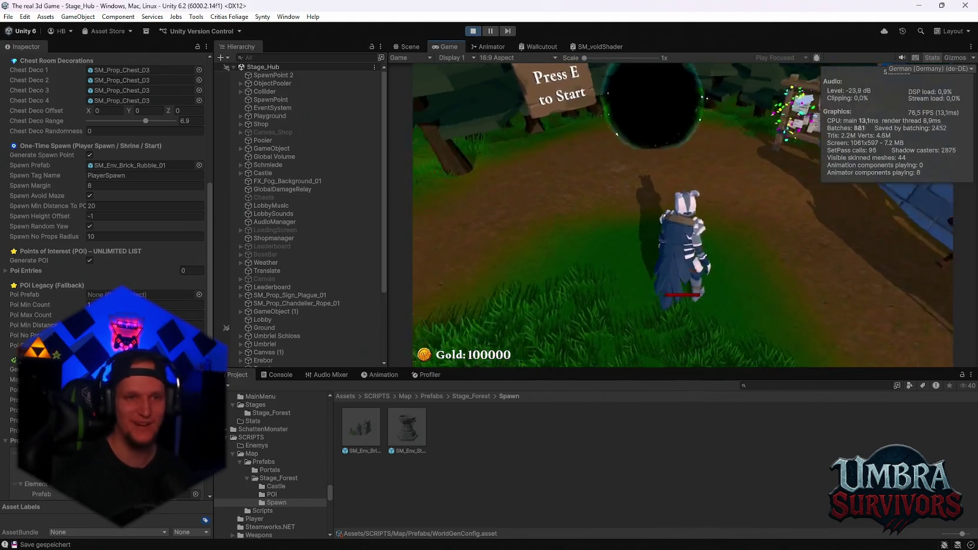
key("w")
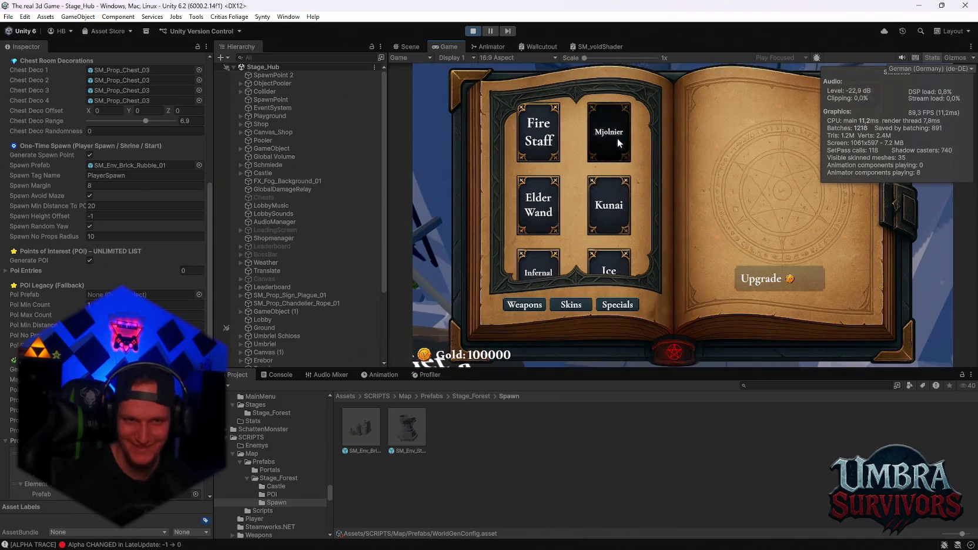
left_click(620, 143)
key("Escape")
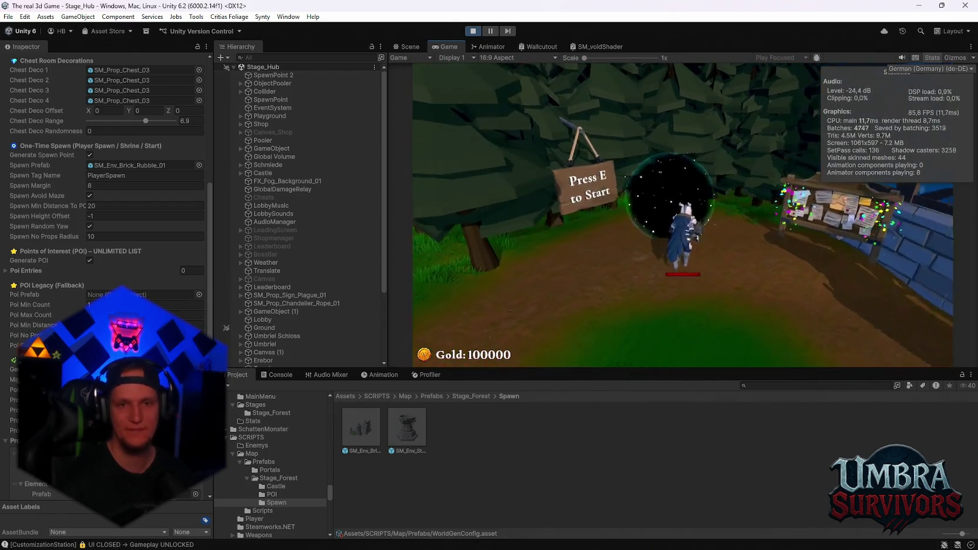
- Enter the portal into Stage 1, pause the game, and switch to Scene view
key("e")
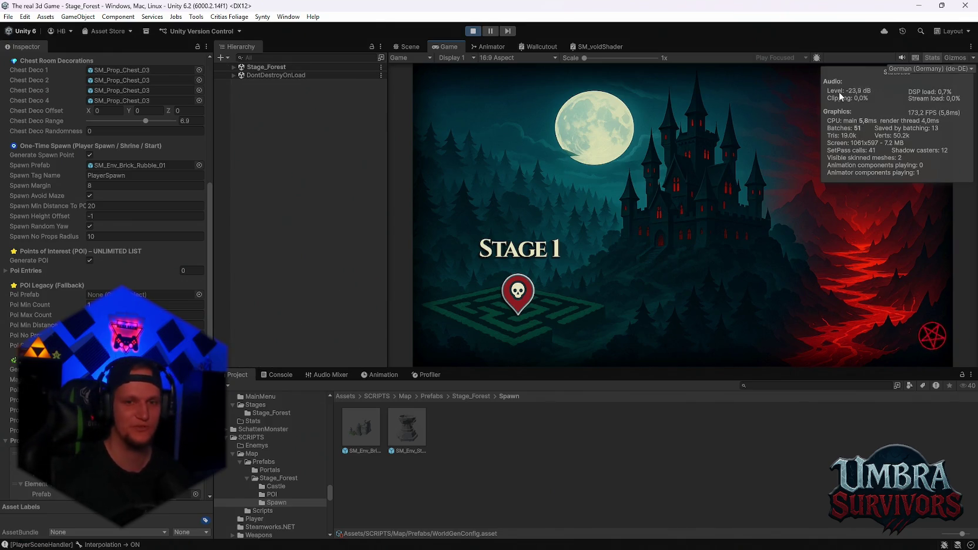
left_click(838, 92)
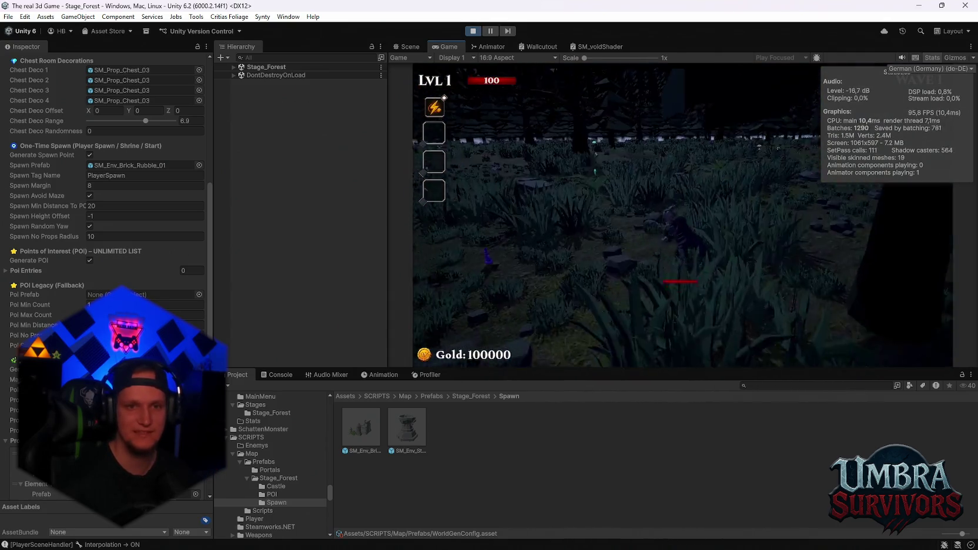
key("Escape")
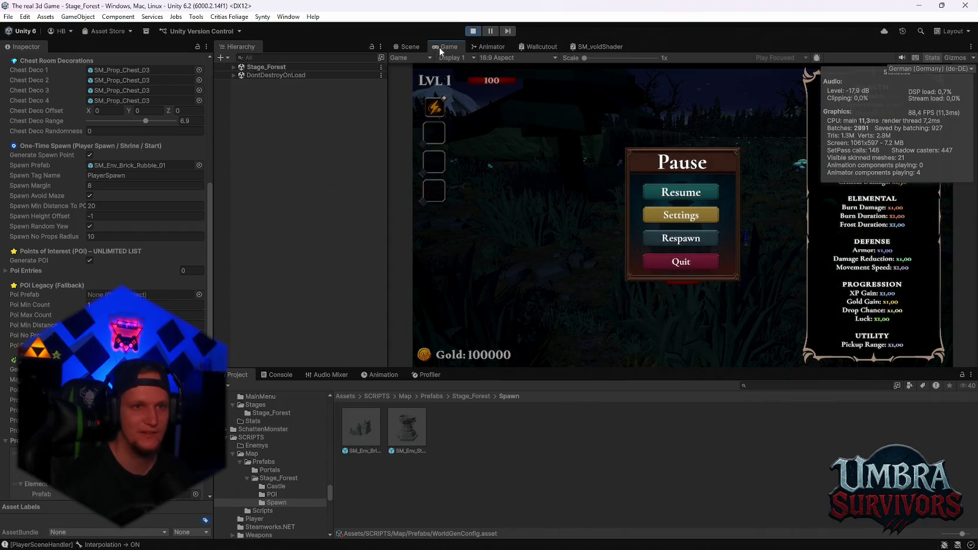
left_click(409, 47)
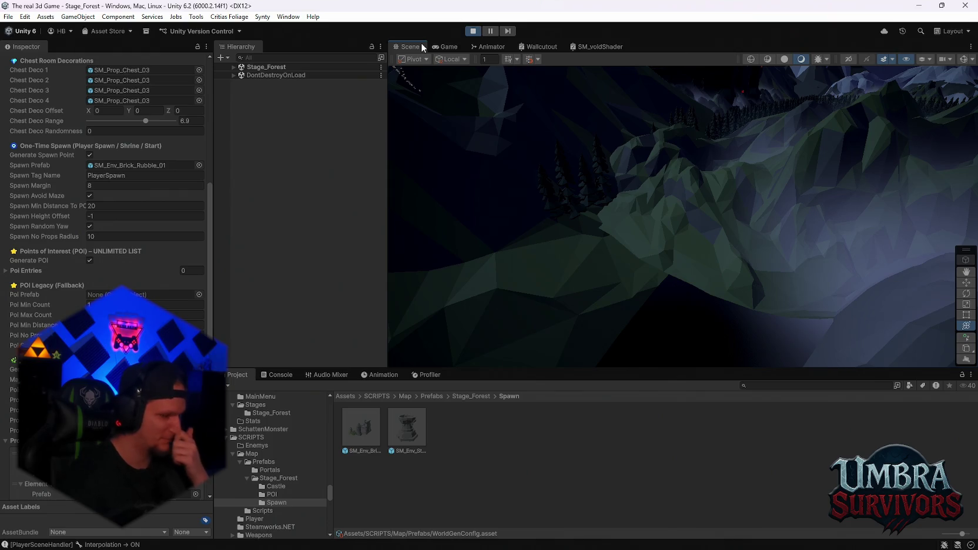
- Filter the Hierarchy and frame the SM_Env_Background_Card_01 background card in the Scene view
left_click(234, 75)
left_click(255, 58)
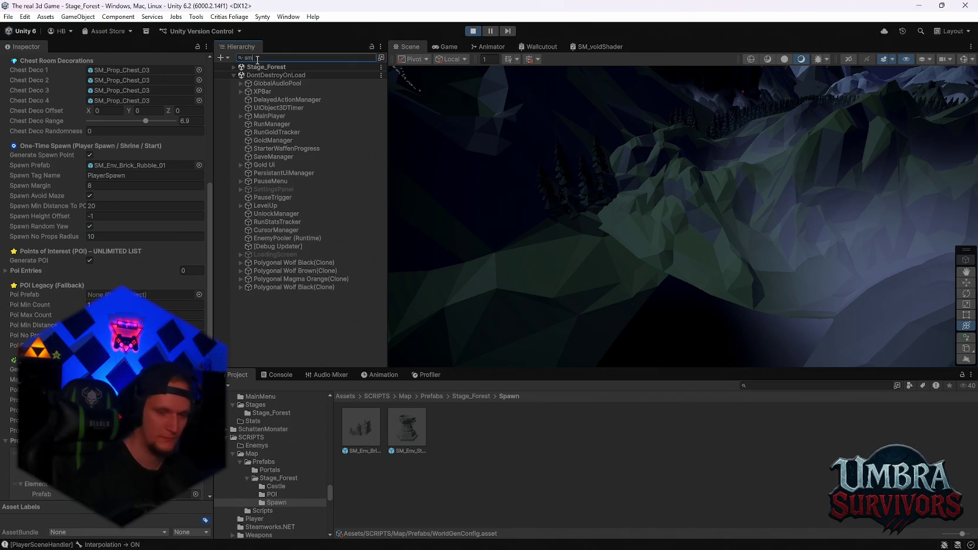
type("_env")
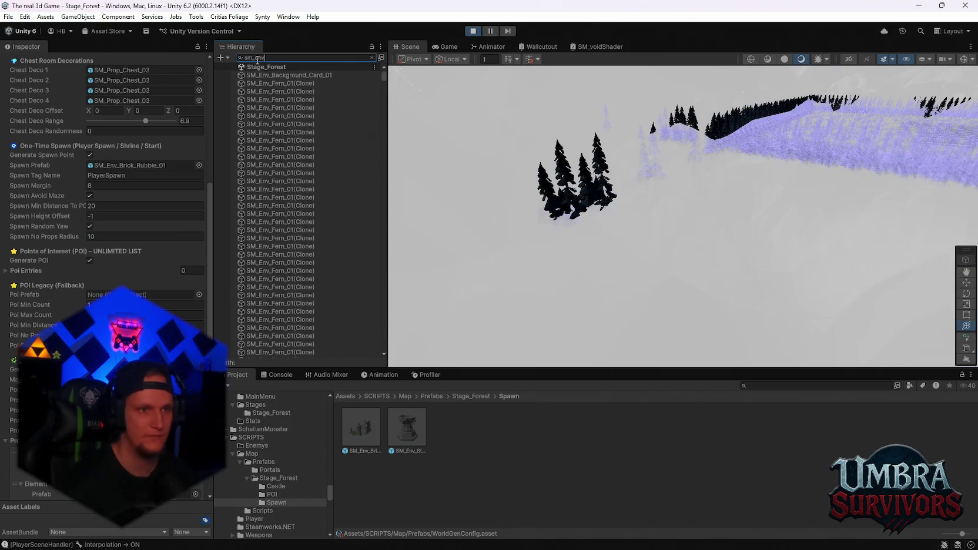
left_click(285, 75)
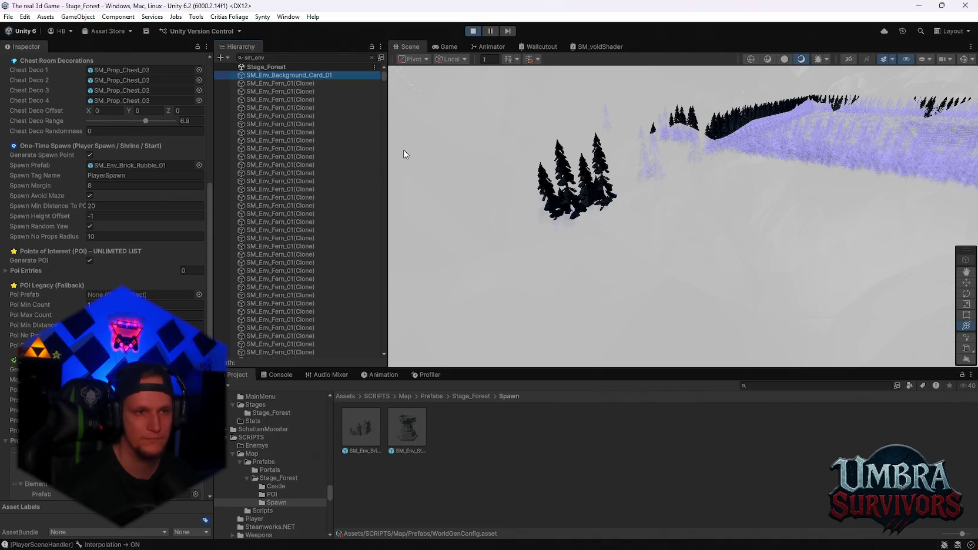
key("f")
left_click_drag(776, 222, 588, 229)
scroll(344, 197, "down", 2)
mouse_move(384, 79)
left_mouse_down()
mouse_move(382, 309)
mouse_move(377, 68)
left_mouse_up()
- Clear the filter, collapse Prefabs and PlayGround, and expand GENERATED_World to select SpawnPoint
left_click(372, 57)
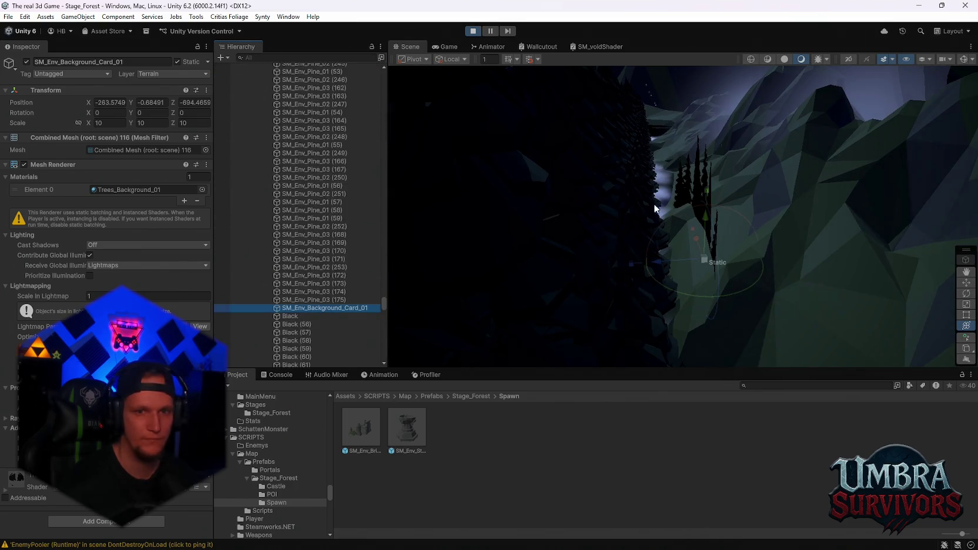
left_click_drag(382, 298, 379, 64)
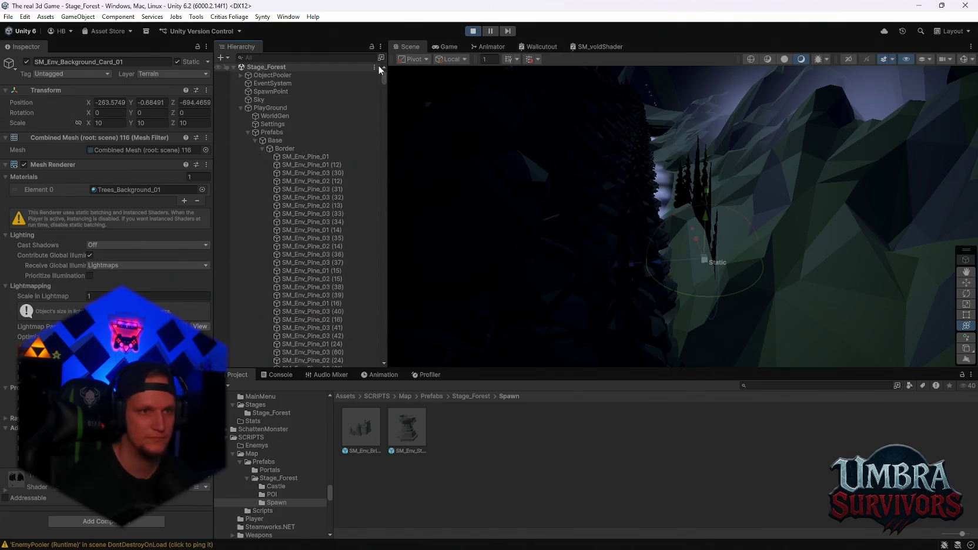
left_click(248, 132)
left_click(248, 132)
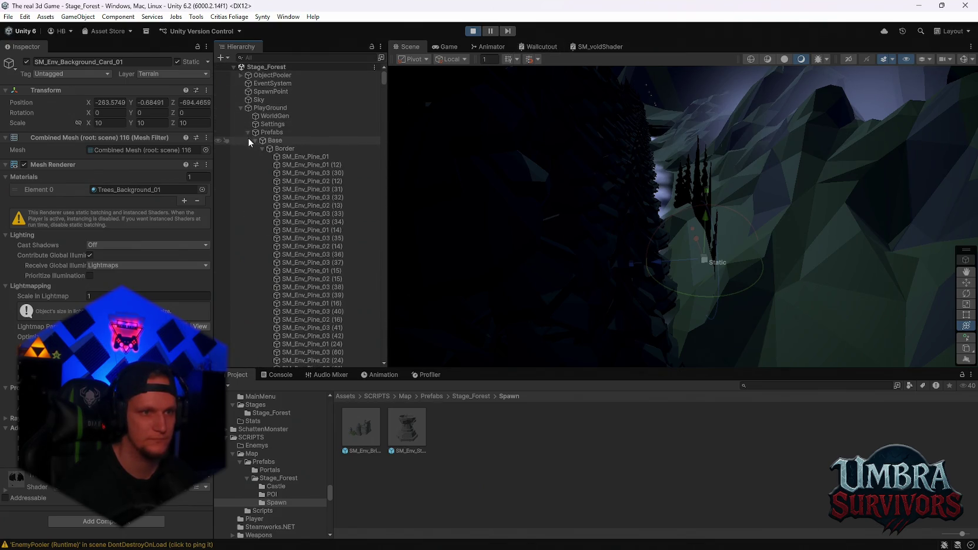
left_click(248, 132)
left_click(241, 108)
scroll(300, 218, "down", 5)
scroll(316, 251, "down", 3)
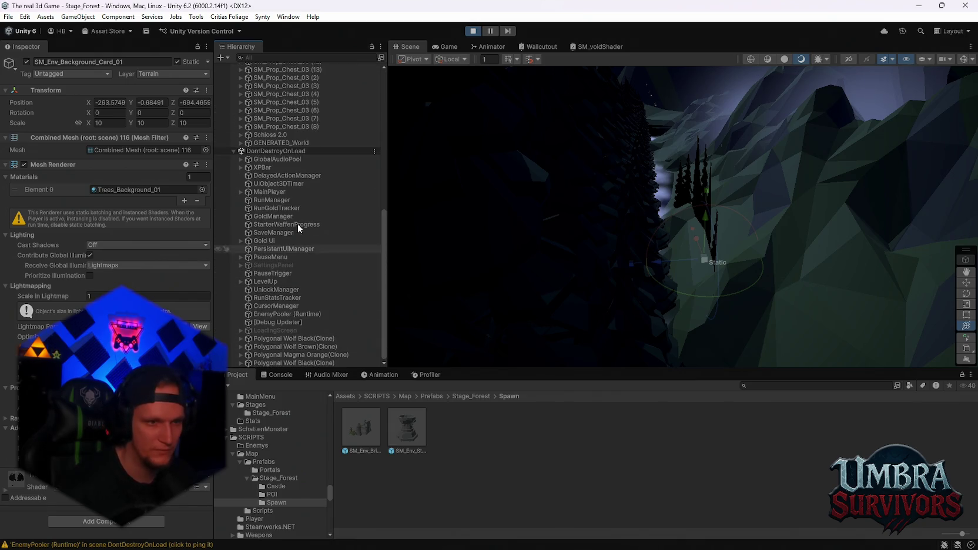
scroll(304, 251, "up", 7)
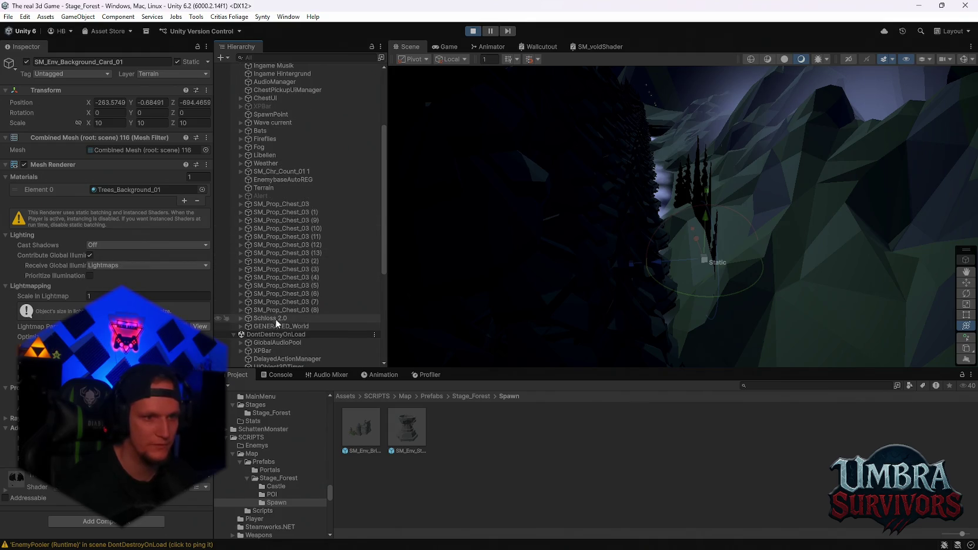
left_click(241, 326)
scroll(276, 299, "down", 4)
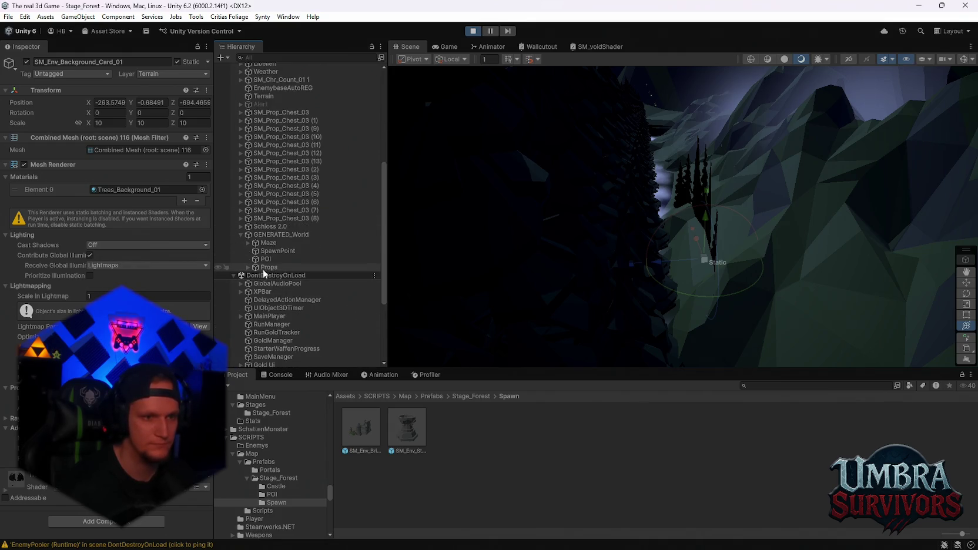
left_click(257, 251)
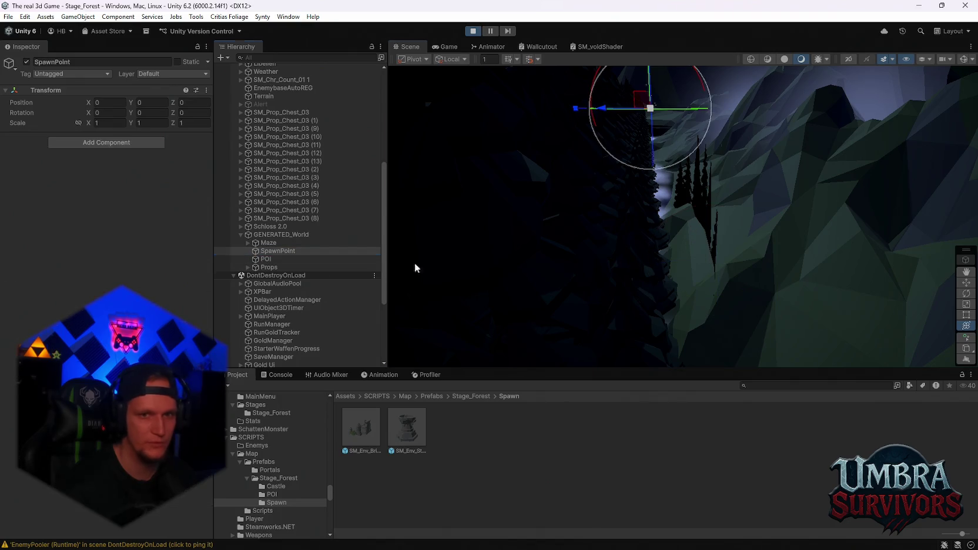
- Frame the SpawnPoint, look around it, and inspect the Maze, POI and EnemySpawner objects
key("f")
mouse_move(666, 217)
left_mouse_down()
mouse_move(656, 247)
mouse_move(612, 214)
mouse_move(699, 236)
mouse_move(471, 264)
left_mouse_up()
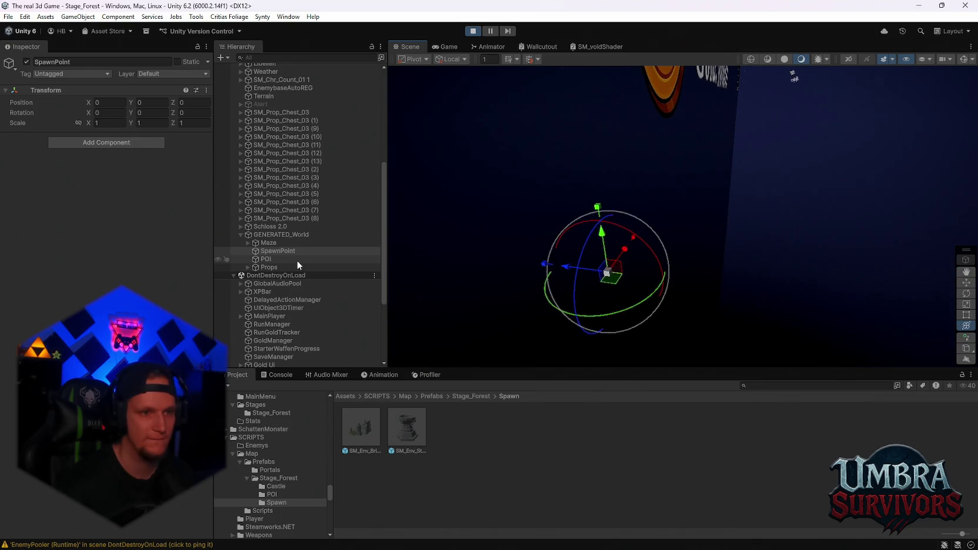
mouse_move(714, 277)
left_mouse_down()
mouse_move(709, 187)
mouse_move(726, 127)
mouse_move(588, 194)
left_mouse_up()
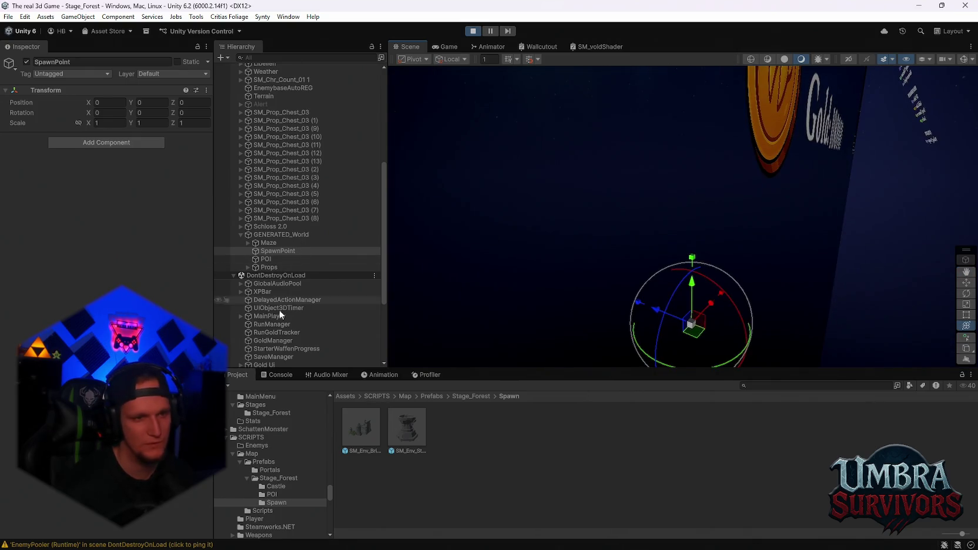
left_click(277, 243)
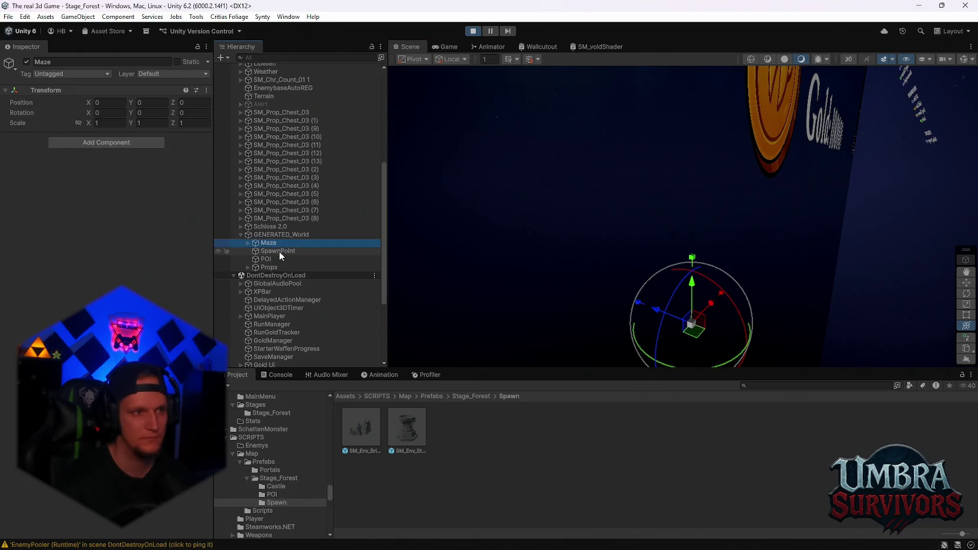
left_click(266, 259)
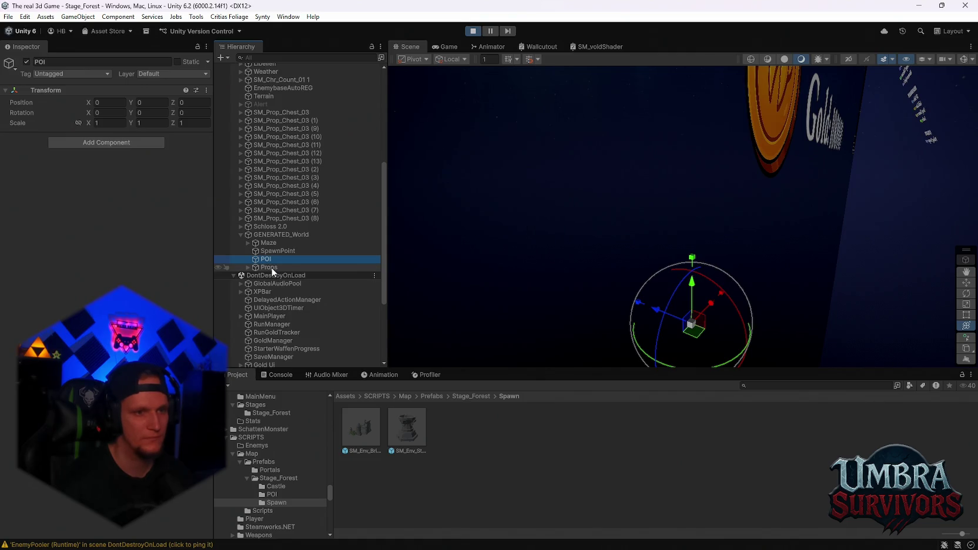
scroll(342, 308, "up", 8)
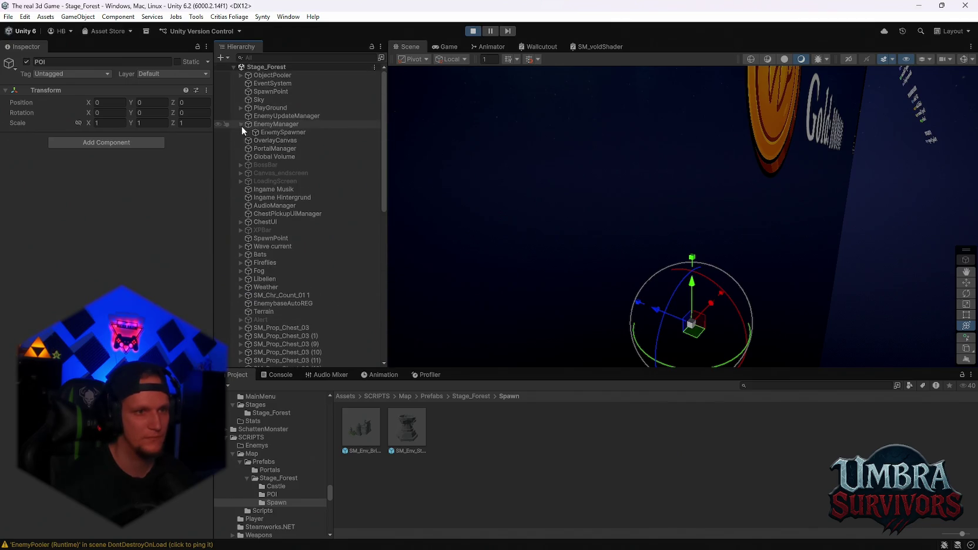
left_click(240, 124)
left_click(267, 132)
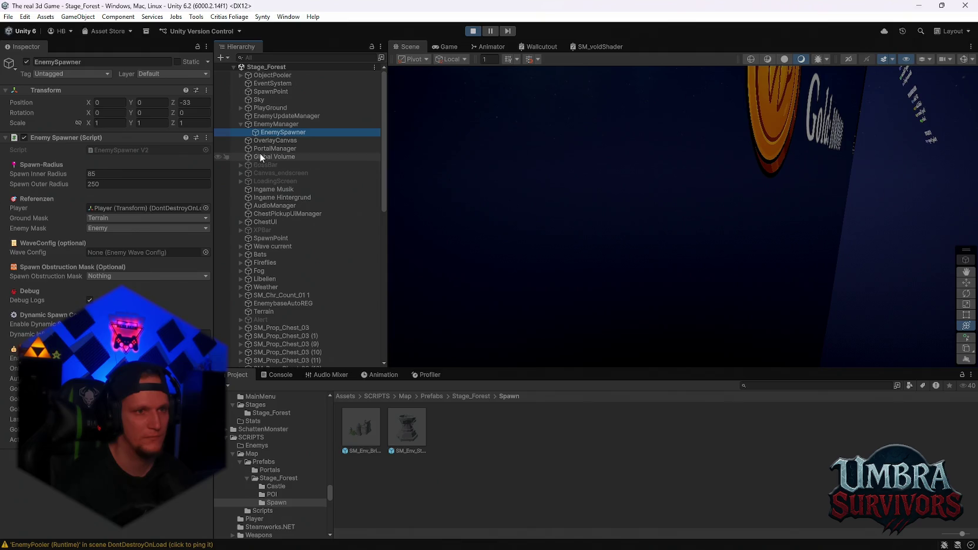
- Review WorldGen's WorldGenConfig (10×10 maze, cell size 5, coverage 0.4), then stop play mode
left_click(241, 108)
left_click(259, 116)
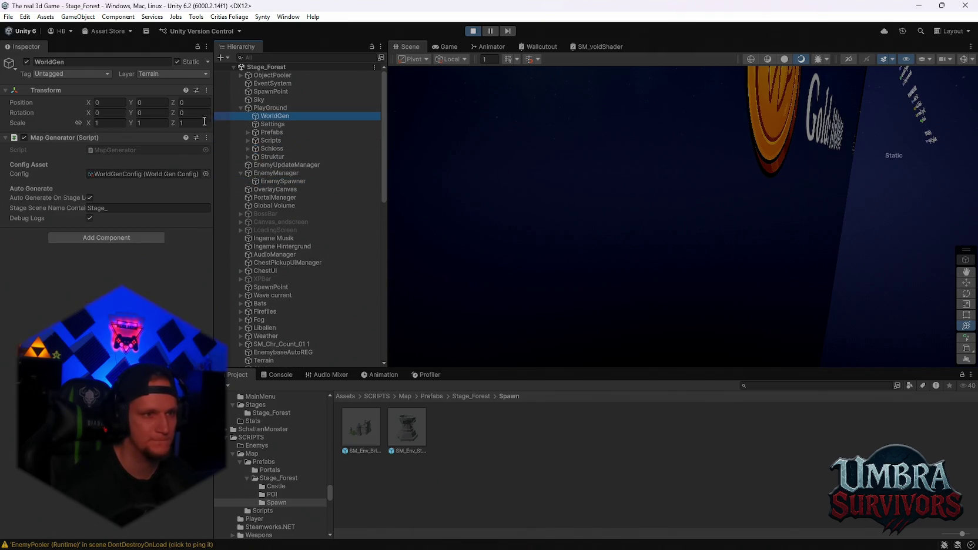
left_click(160, 174)
left_click(604, 498)
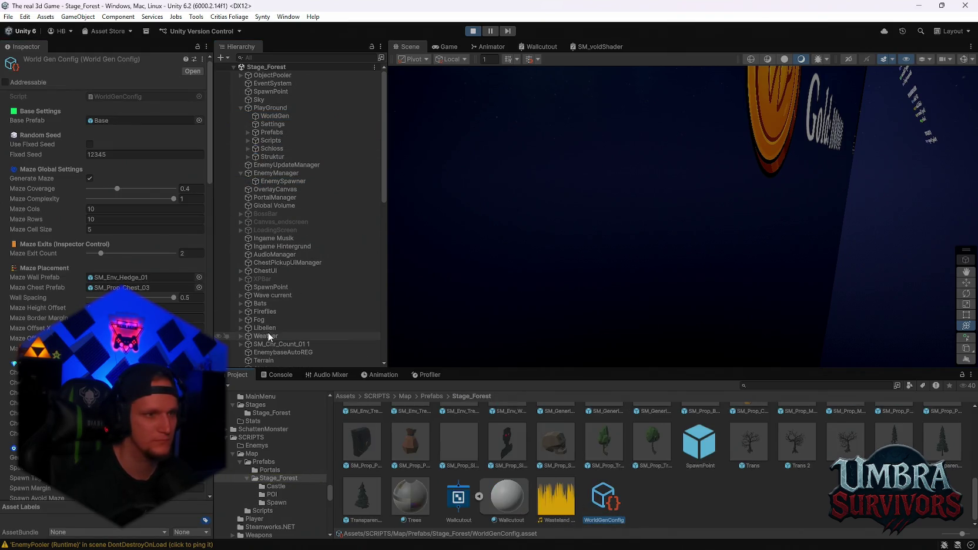
scroll(139, 297, "down", 1)
scroll(106, 271, "down", 1)
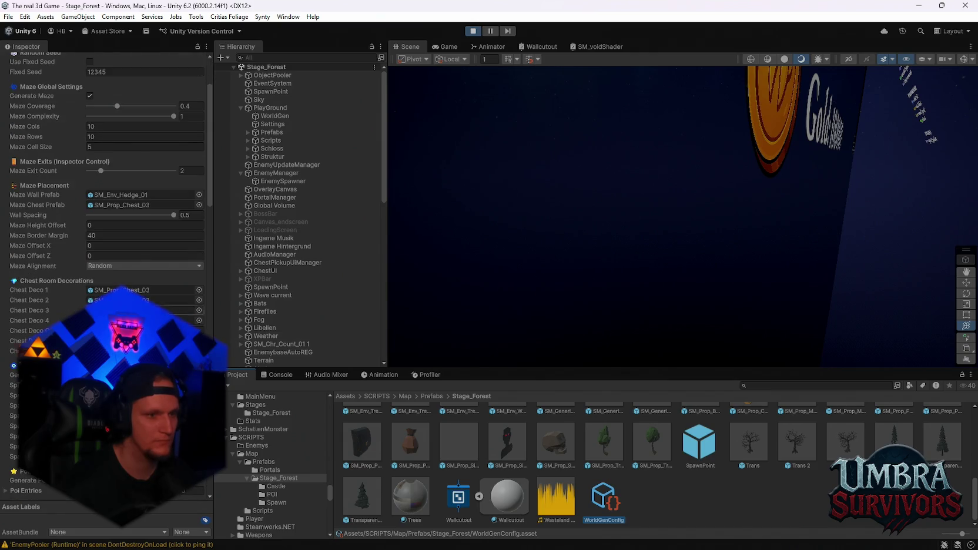
left_click(472, 30)
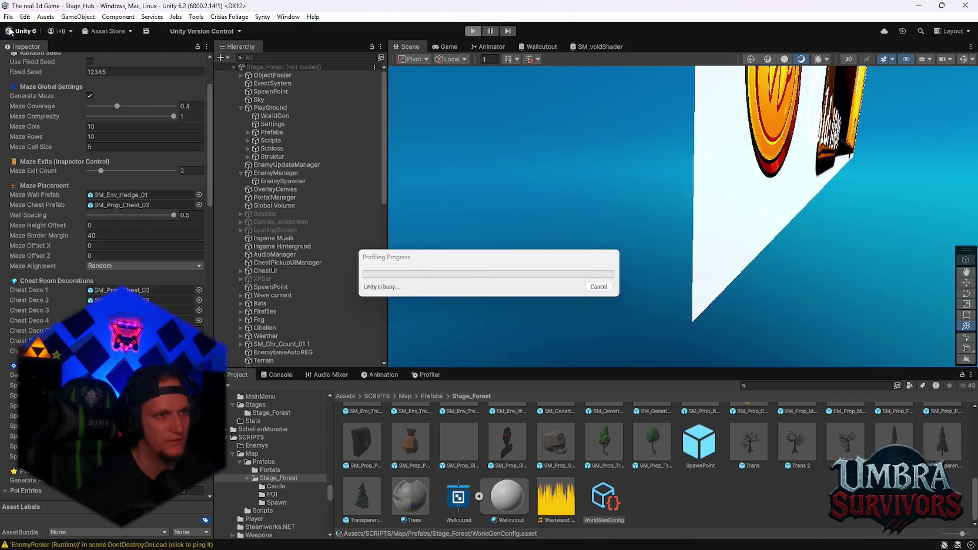
- Reopen the Stage_Forest scene from the recent scenes list
left_click(8, 16)
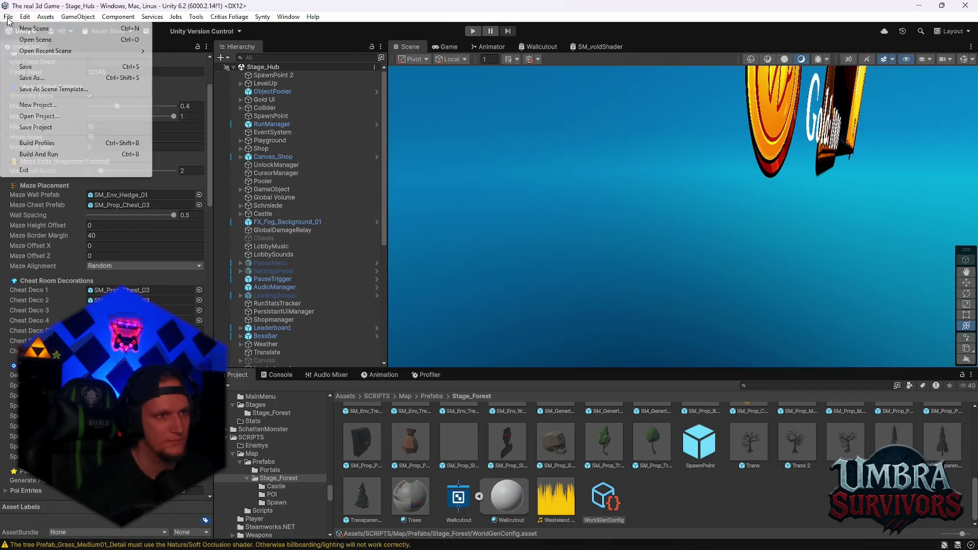
mouse_move(47, 51)
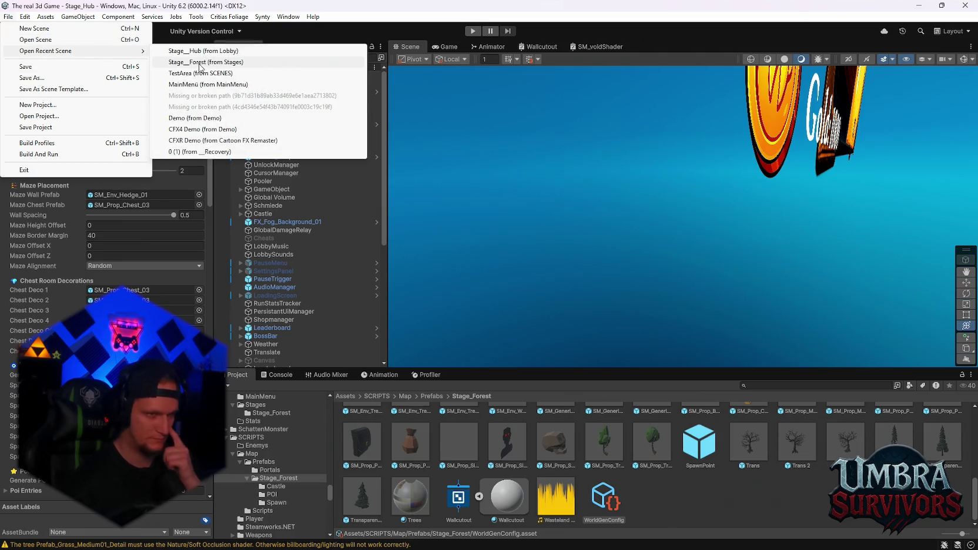
left_click(202, 64)
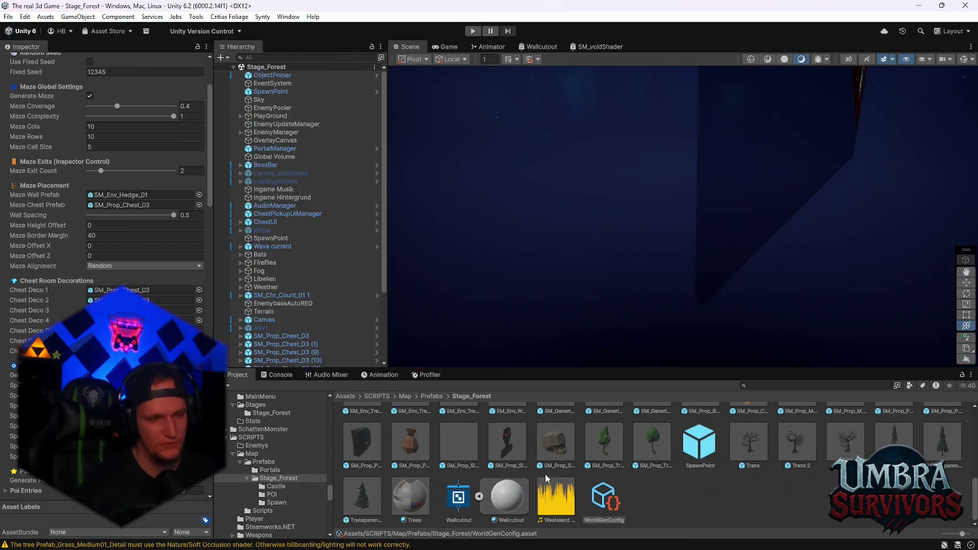
- Select PlayGround/WorldGen and bring up its WorldGenConfig asset to review the maze settings
left_click(240, 116)
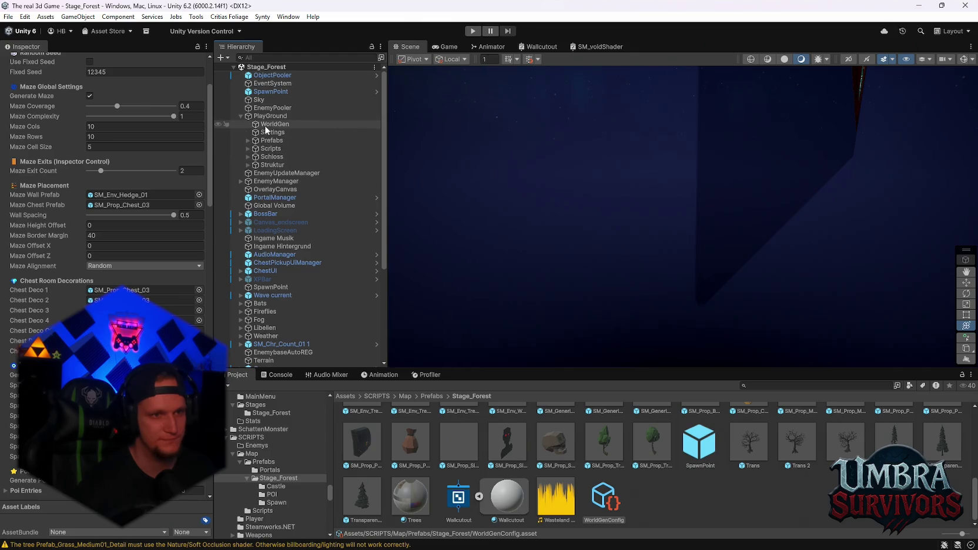
left_click(274, 124)
left_click(171, 174)
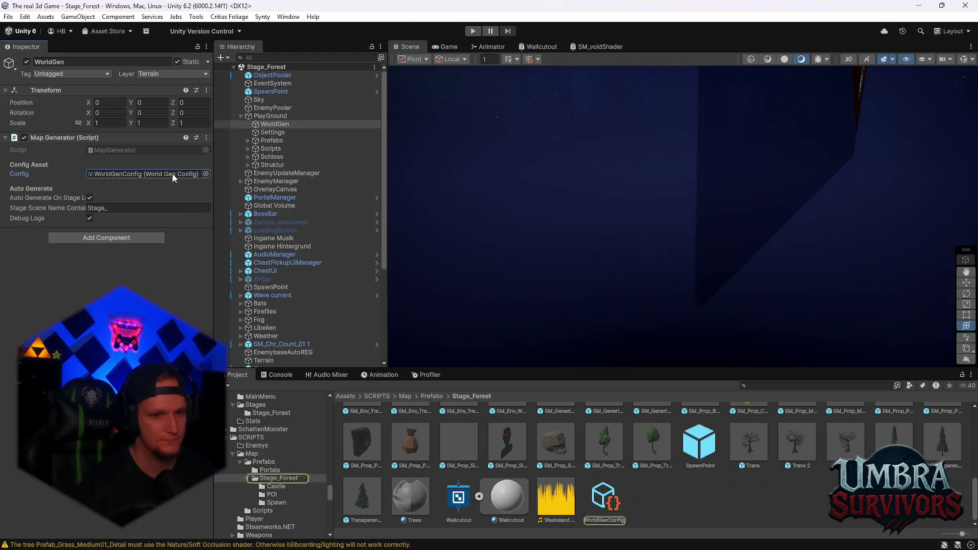
left_click(618, 516)
scroll(106, 264, "down", 5)
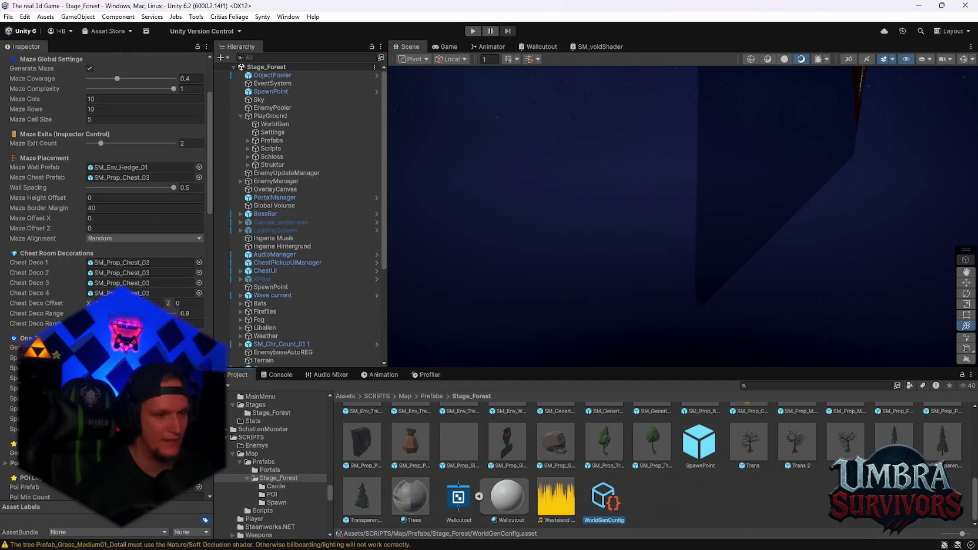
scroll(106, 265, "down", 3)
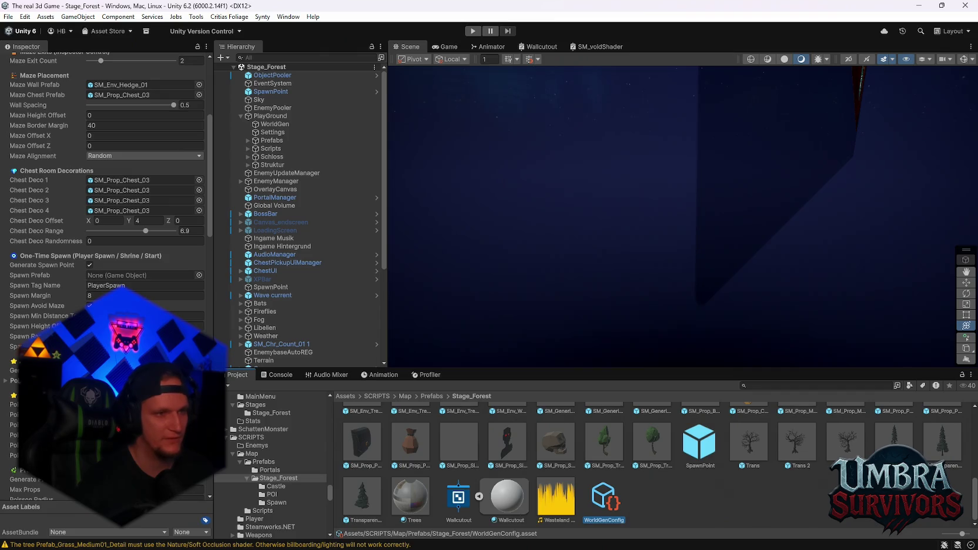
scroll(105, 265, "up", 6)
scroll(566, 482, "up", 2)
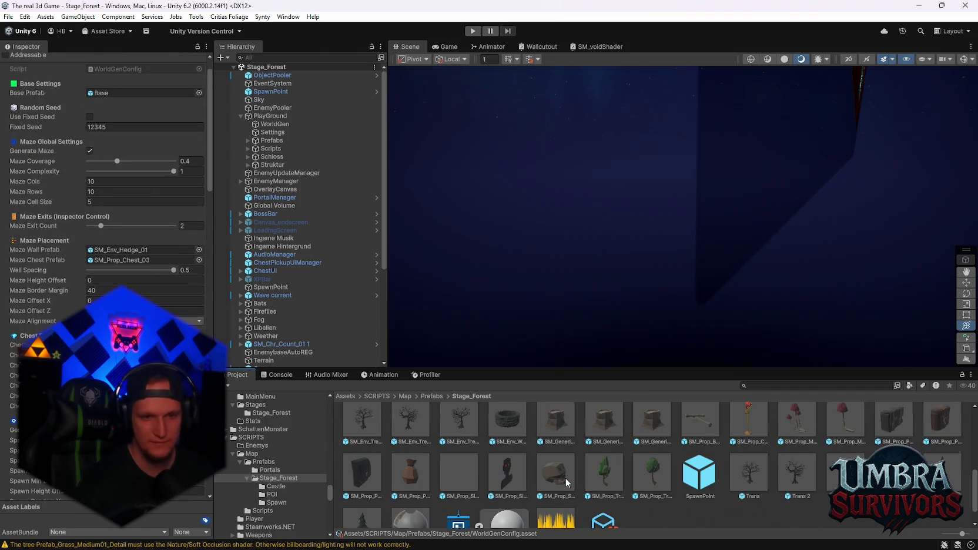
scroll(566, 482, "down", 3)
scroll(559, 480, "up", 4)
scroll(554, 482, "up", 4)
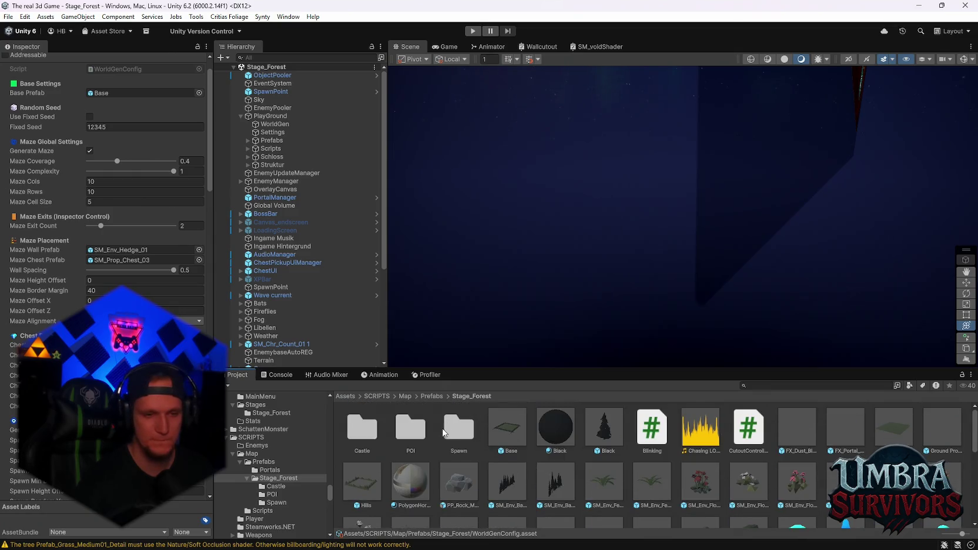
- Show the two spawn prefabs in the Stage_Forest Spawn folder
left_click(274, 504)
scroll(288, 509, "up", 2)
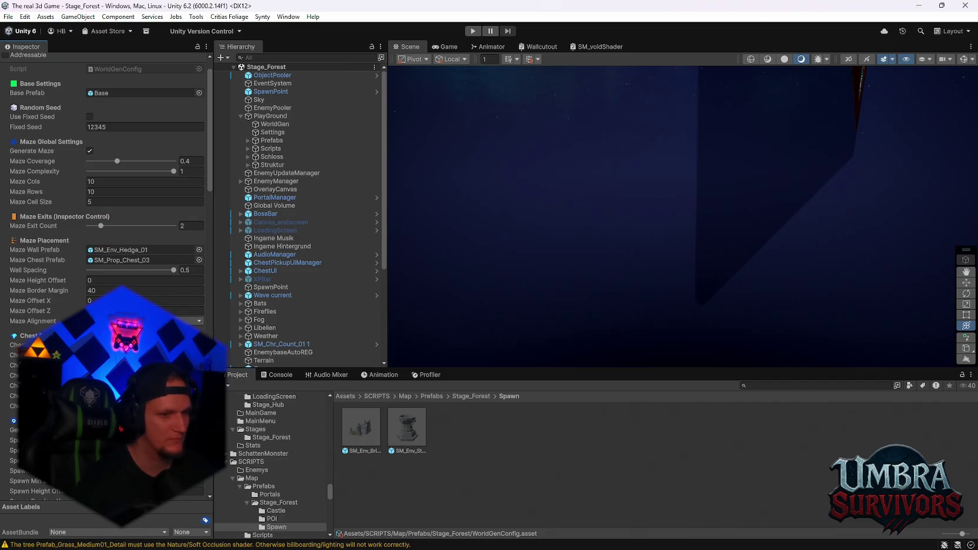
scroll(106, 277, "down", 3)
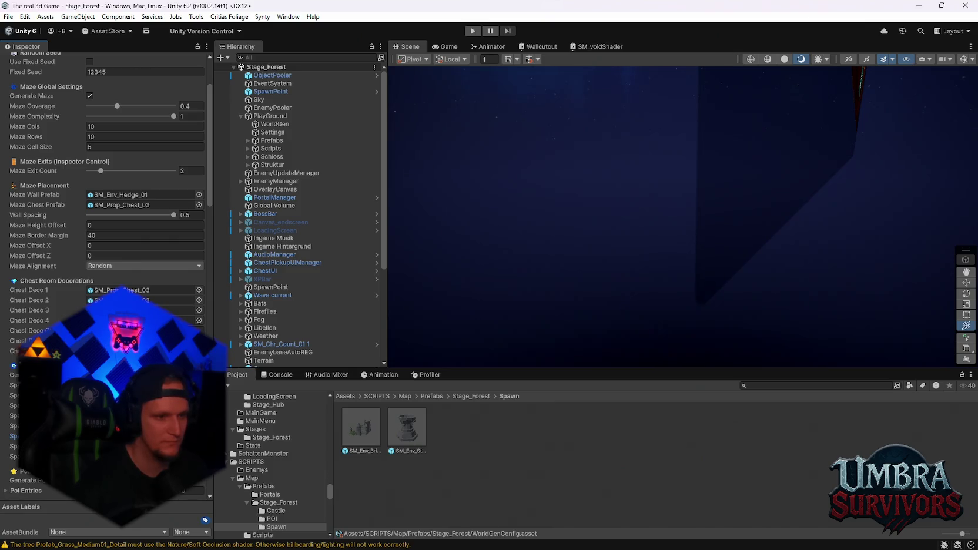
- Set WorldGenConfig's Maze Exit Count to 4
scroll(186, 305, "up", 2)
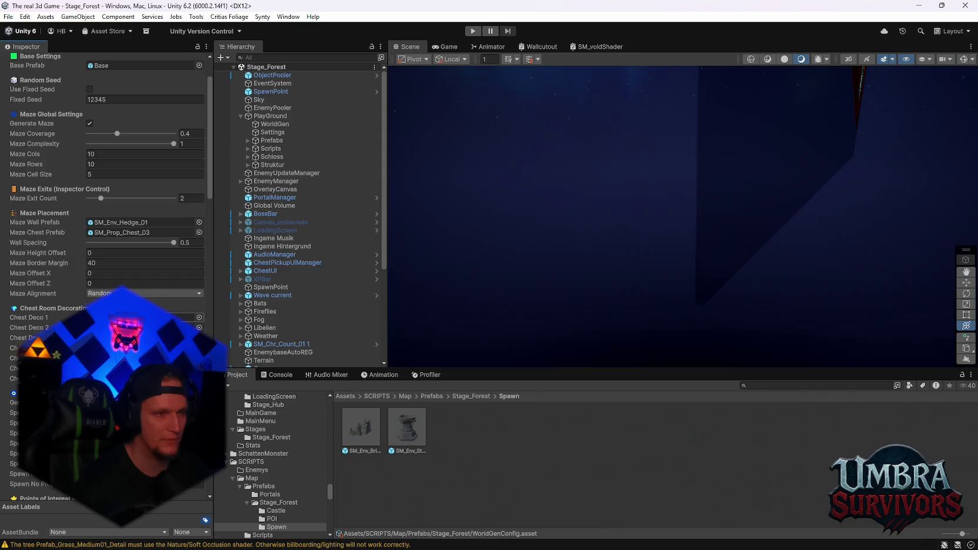
scroll(106, 276, "up", 3)
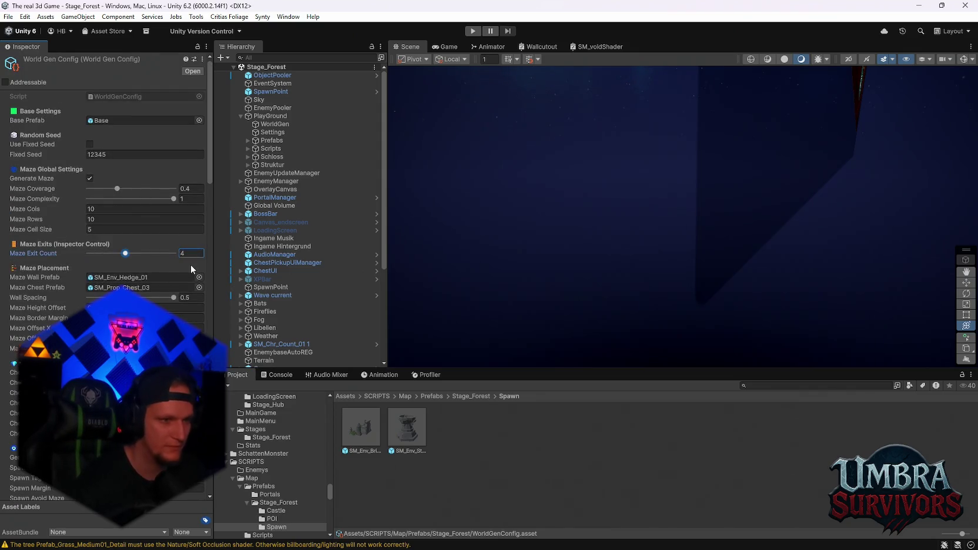
scroll(189, 265, "down", 8)
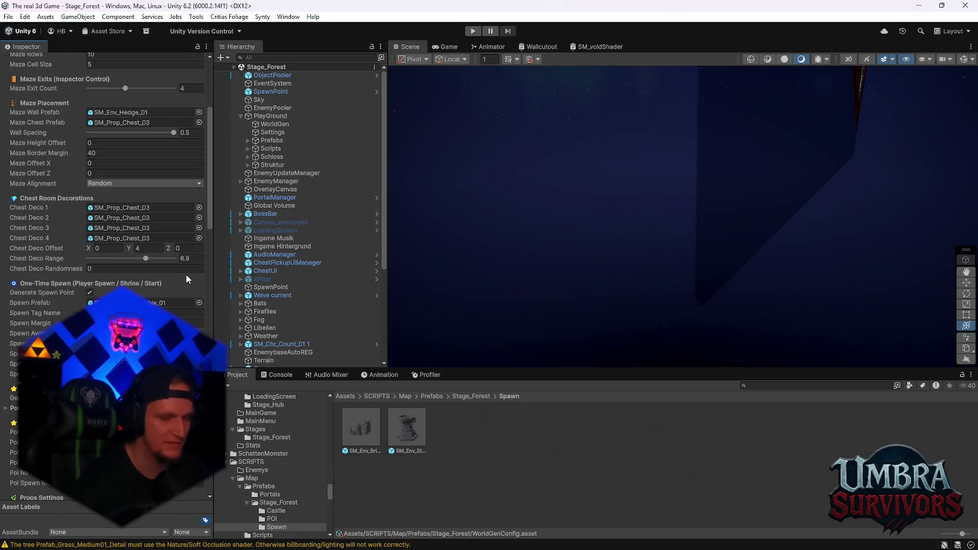
scroll(185, 275, "up", 8)
left_click(196, 254)
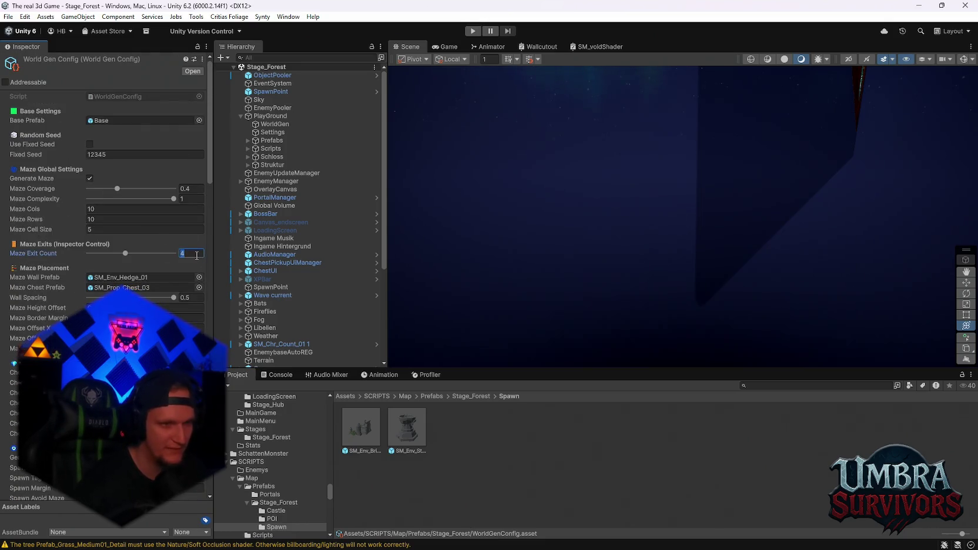
type("3")
- Frame the PlayGround object in the Scene view
scroll(176, 264, "down", 15)
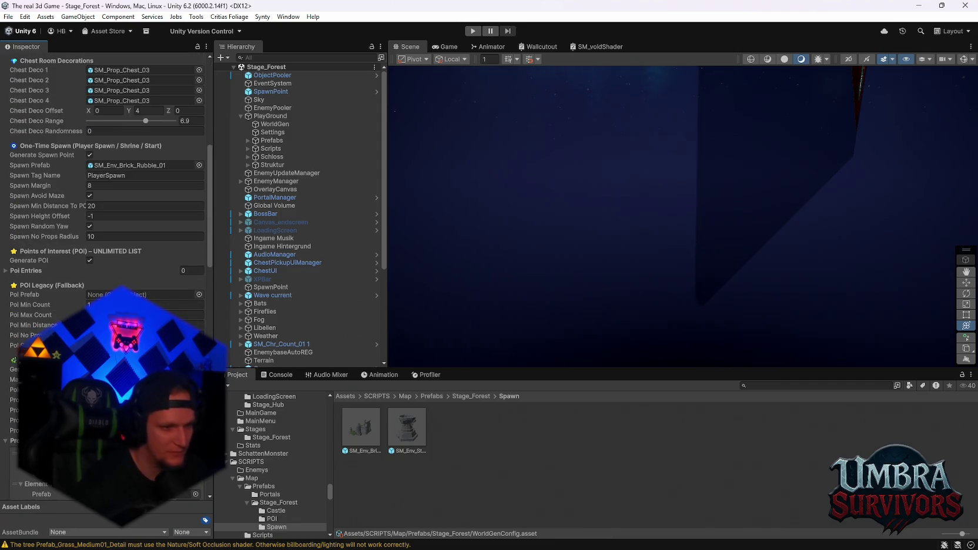
scroll(106, 264, "down", 4)
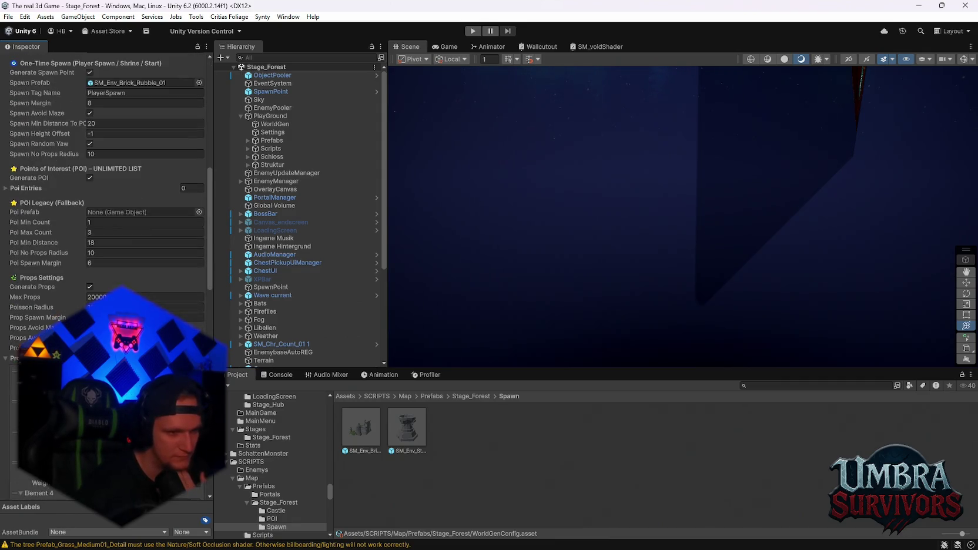
scroll(117, 235, "down", 4)
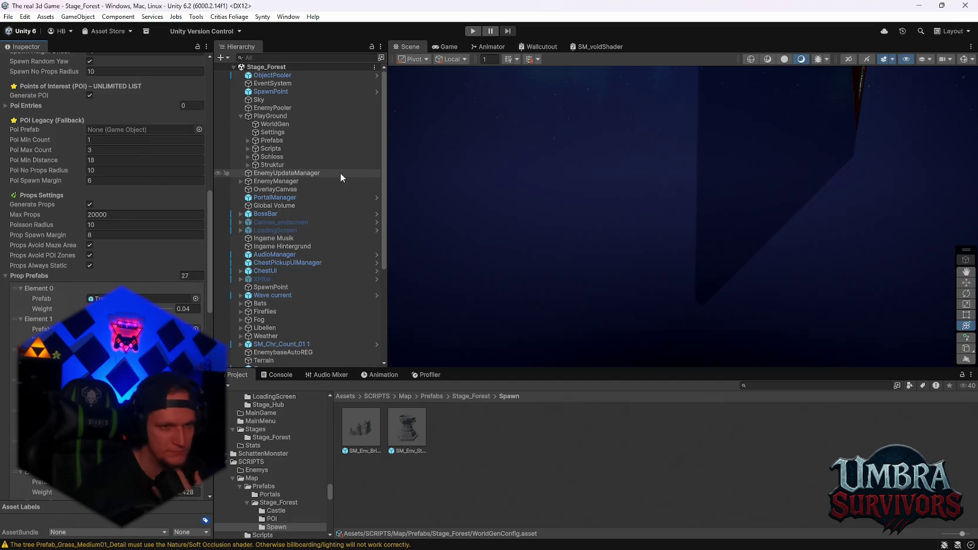
double_click(274, 116)
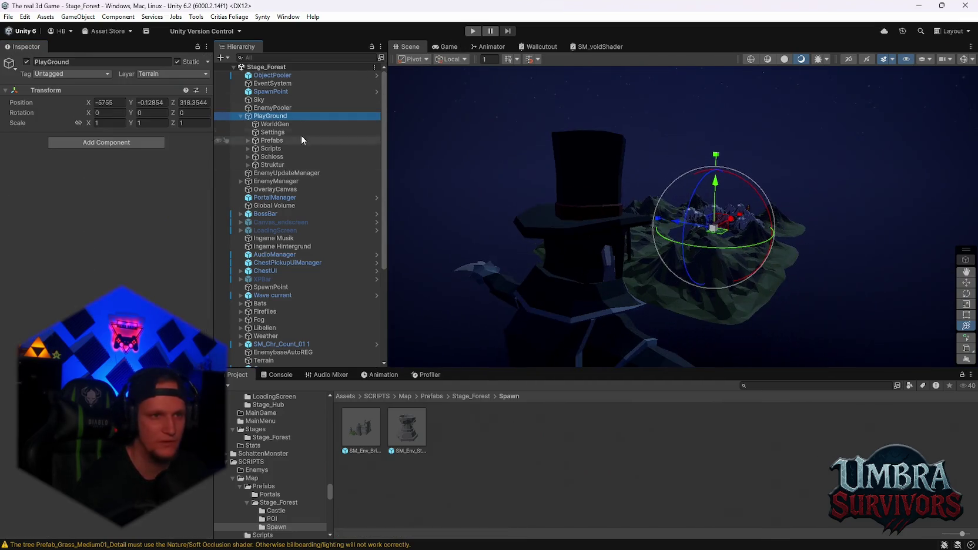
- Select WorldGen and regenerate the maze world with Generate World, viewing it from above
double_click(271, 92)
left_click(275, 124)
mouse_move(779, 203)
left_mouse_down()
mouse_move(725, 178)
mouse_move(596, 187)
mouse_move(772, 141)
mouse_move(594, 156)
mouse_move(588, 168)
left_mouse_up()
mouse_move(617, 201)
left_mouse_down()
mouse_move(622, 124)
mouse_move(560, 193)
left_mouse_up()
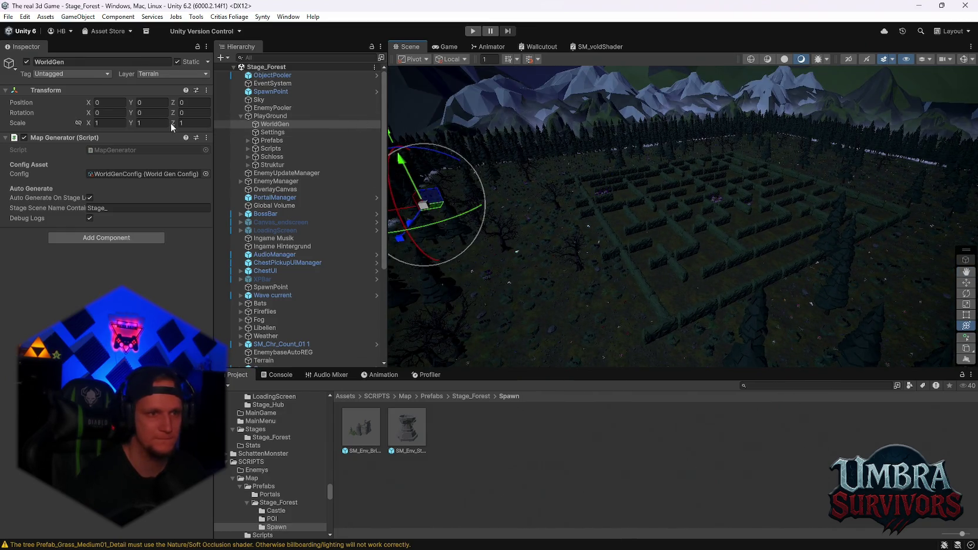
left_click(206, 138)
left_click(241, 279)
mouse_move(651, 237)
left_mouse_down()
mouse_move(685, 265)
mouse_move(676, 212)
mouse_move(643, 196)
mouse_move(713, 202)
mouse_move(660, 220)
mouse_move(860, 168)
mouse_move(819, 193)
mouse_move(782, 148)
mouse_move(763, 144)
mouse_move(539, 253)
left_mouse_up()
scroll(644, 197, "up", 5)
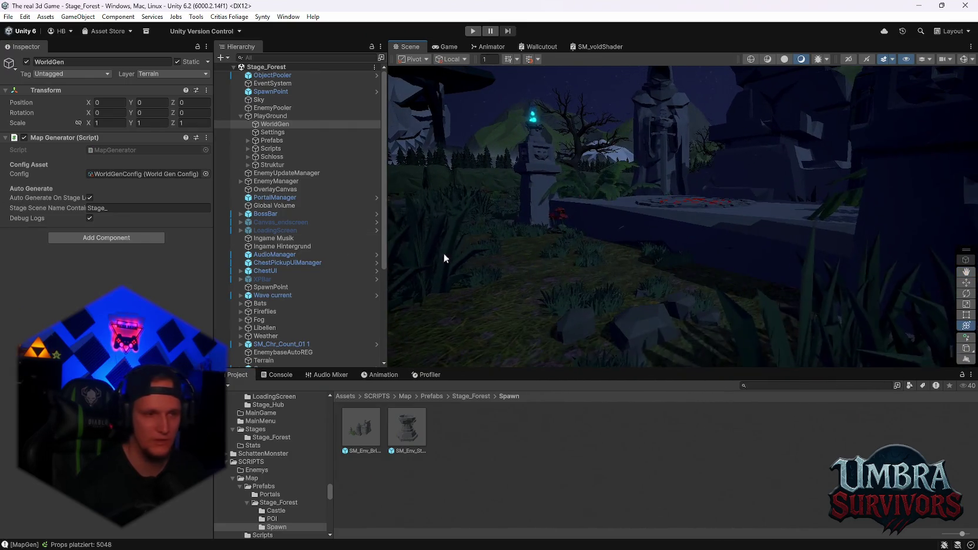
- Lower WorldGenConfig's Maze Exit Count to 3 and reselect WorldGen
double_click(175, 178)
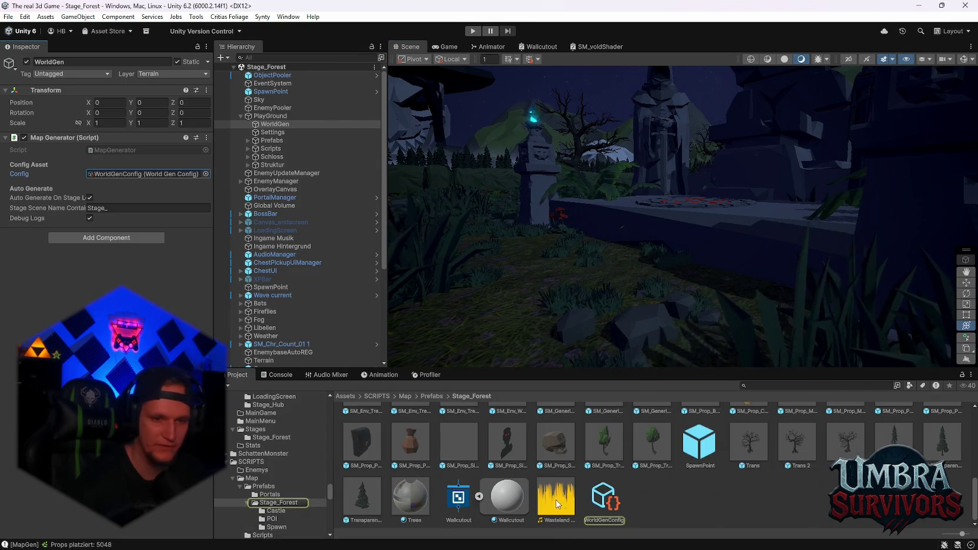
scroll(146, 176, "down", 3)
scroll(106, 176, "down", 10)
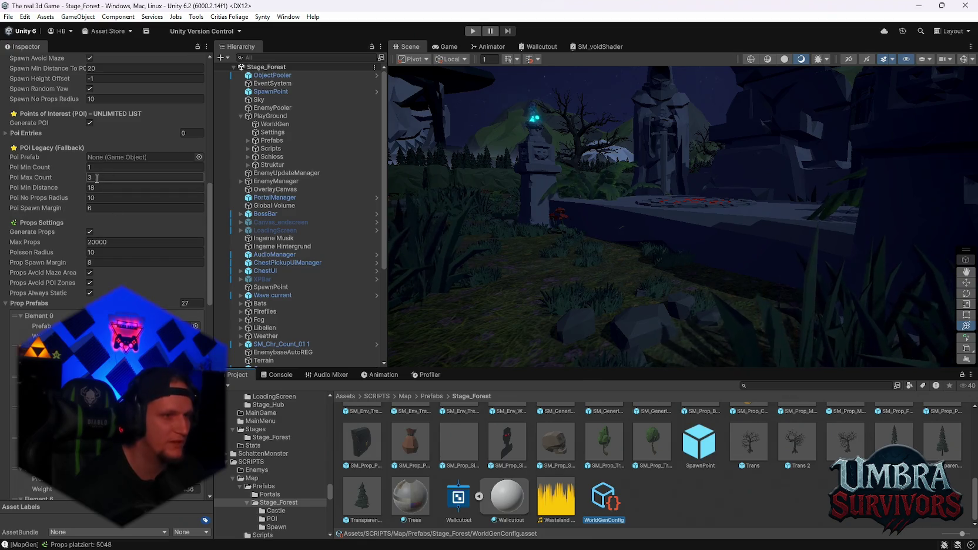
scroll(103, 194, "up", 4)
scroll(114, 217, "up", 3)
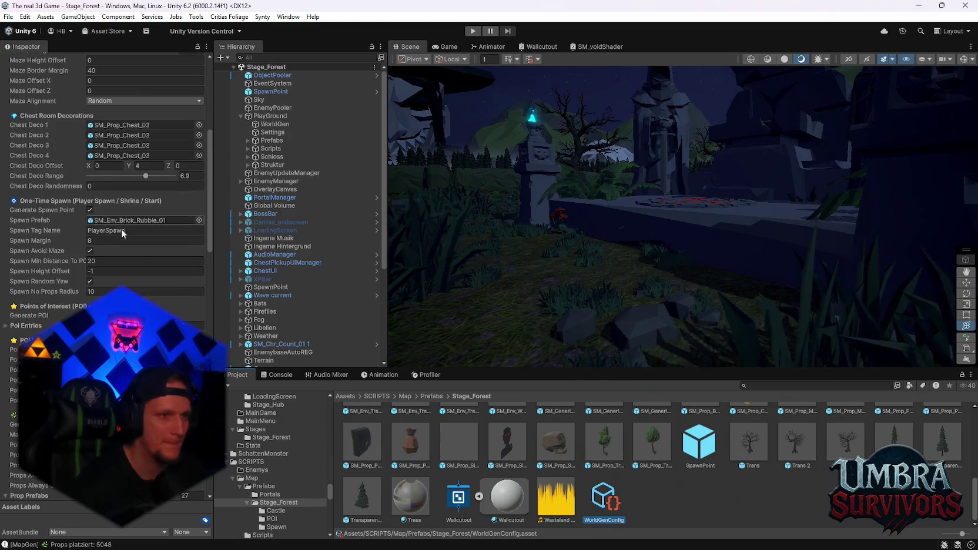
scroll(120, 243, "up", 3)
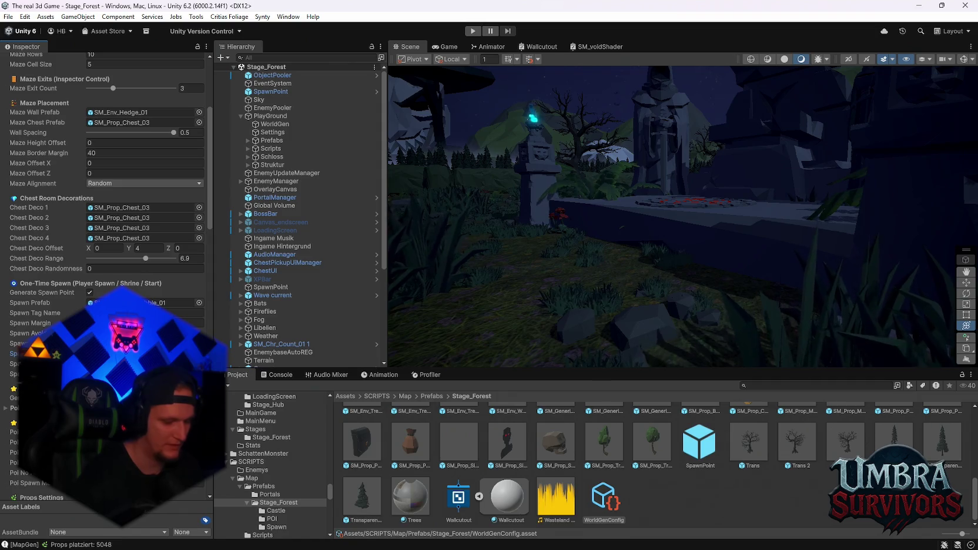
left_click(275, 124)
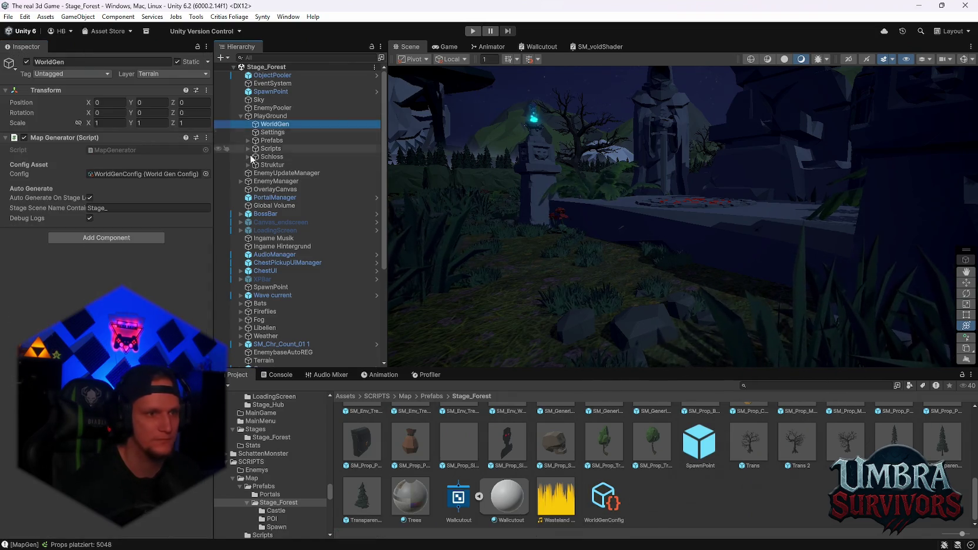
- Regenerate the maze world and frame the SM_Env_Alter_01 altar
left_click(206, 139)
left_click(276, 280)
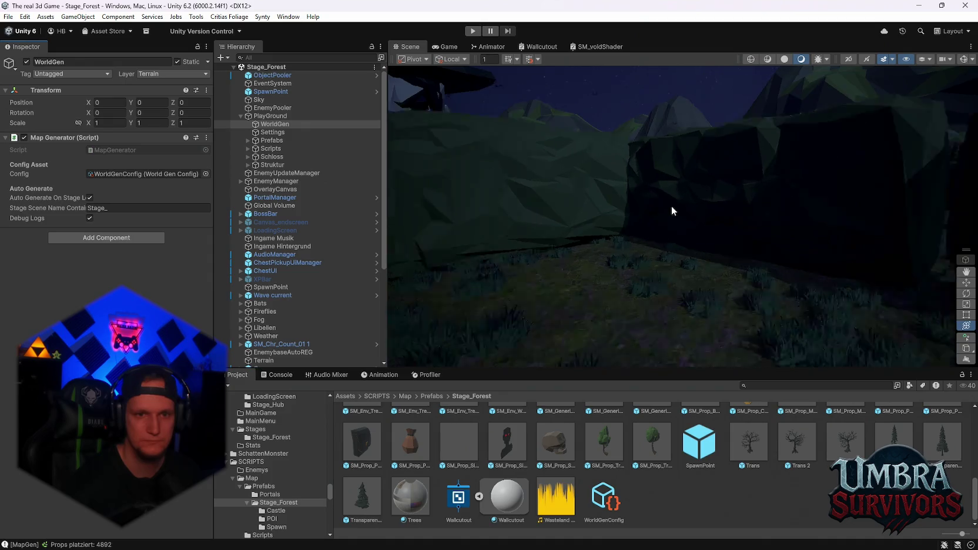
scroll(670, 366, "up", 5)
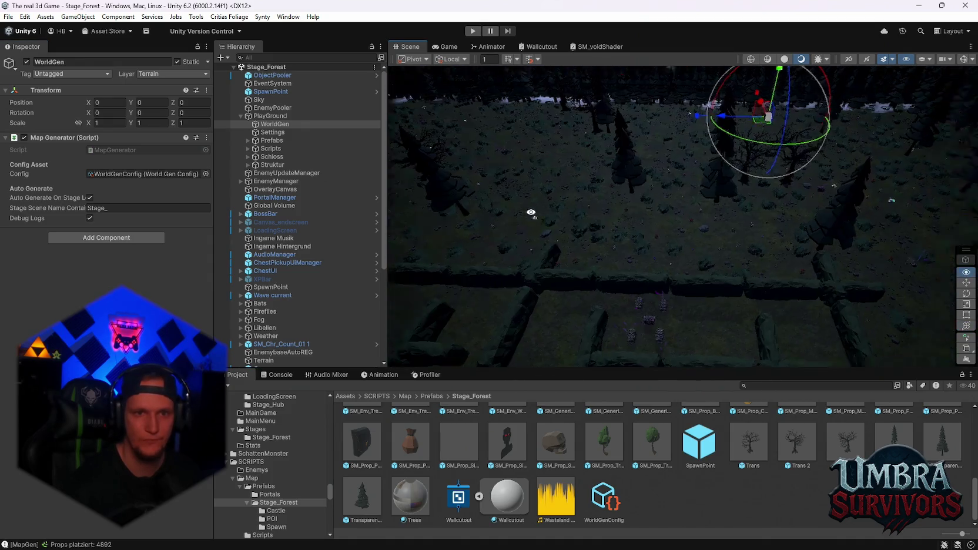
mouse_move(819, 192)
left_mouse_down()
mouse_move(629, 202)
mouse_move(699, 145)
mouse_move(729, 183)
mouse_move(746, 241)
mouse_move(723, 352)
mouse_move(599, 188)
left_mouse_up()
left_click(641, 156)
key("f")
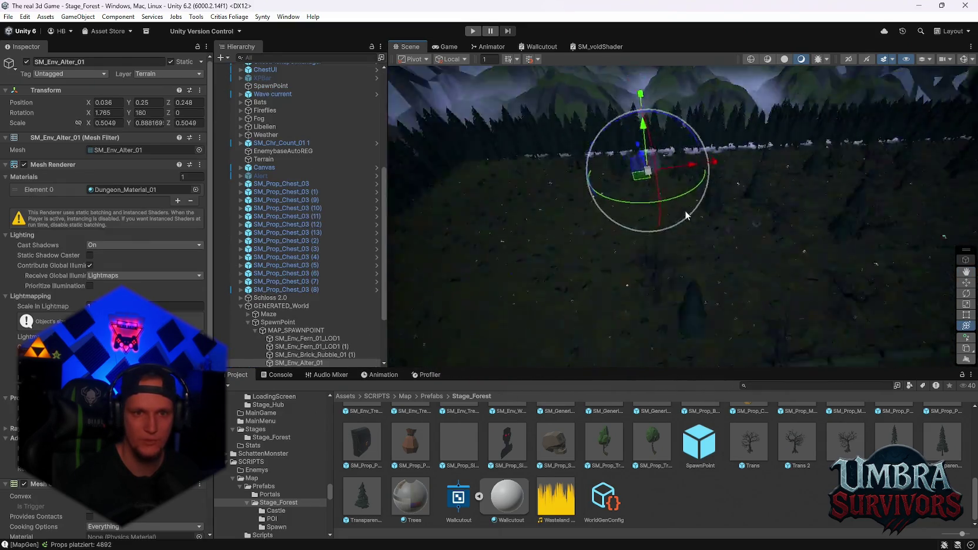
- Orbit around the pentagram altar and select the FX_Fog_01 fog effect beside it
mouse_move(674, 280)
left_mouse_down()
mouse_move(676, 547)
mouse_move(637, 169)
mouse_move(569, 266)
mouse_move(509, 288)
left_mouse_up()
mouse_move(678, 244)
left_mouse_down()
mouse_move(693, 273)
mouse_move(787, 283)
mouse_move(634, 278)
mouse_move(628, 235)
left_mouse_up()
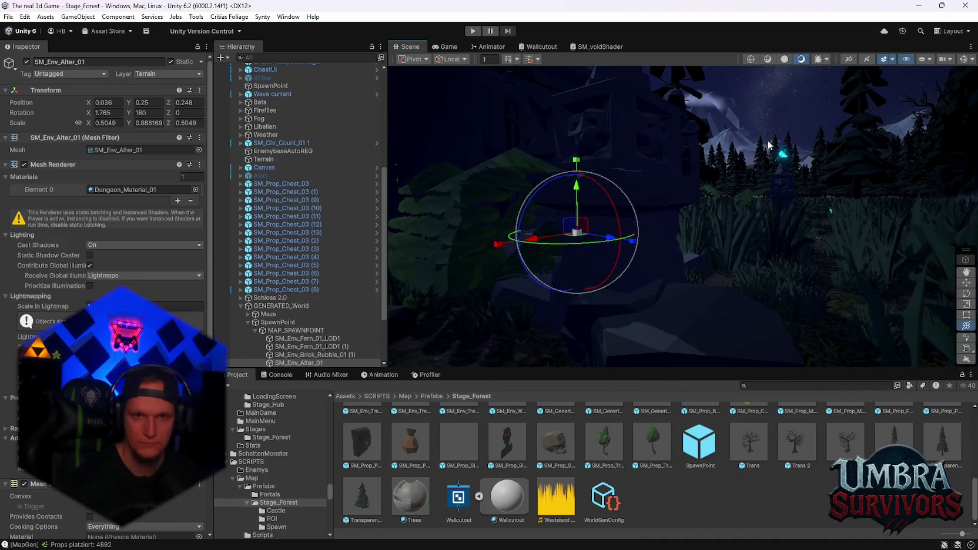
left_click(628, 229)
left_click_drag(728, 226, 531, 330)
mouse_move(730, 295)
left_mouse_down()
mouse_move(596, 259)
mouse_move(581, 279)
mouse_move(563, 270)
mouse_move(508, 286)
mouse_move(511, 358)
mouse_move(533, 342)
left_mouse_up()
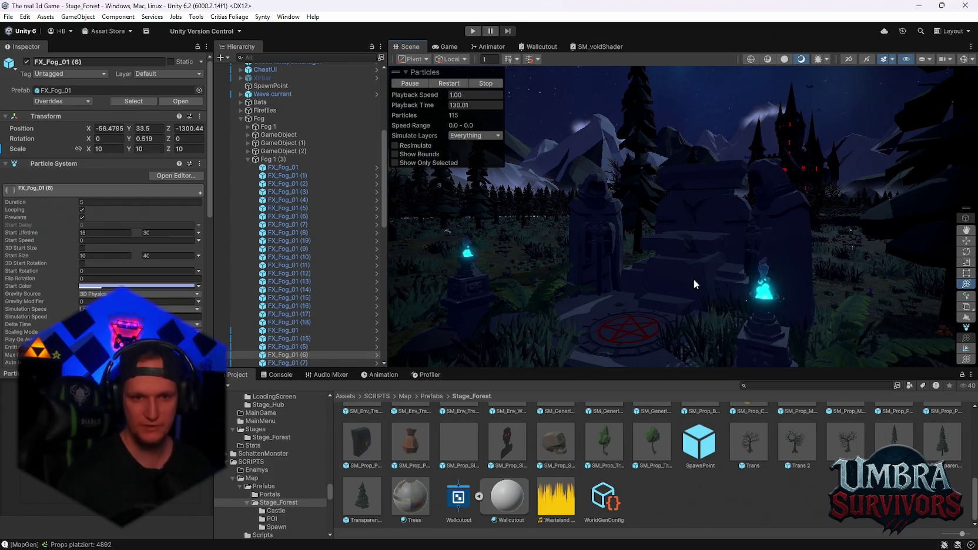
mouse_move(693, 279)
left_mouse_down()
mouse_move(836, 126)
mouse_move(774, 246)
mouse_move(684, 304)
mouse_move(722, 284)
mouse_move(691, 252)
mouse_move(696, 261)
mouse_move(746, 216)
mouse_move(709, 231)
mouse_move(702, 245)
mouse_move(766, 272)
mouse_move(688, 165)
mouse_move(590, 255)
mouse_move(659, 183)
mouse_move(659, 220)
mouse_move(672, 225)
mouse_move(625, 244)
left_mouse_up()
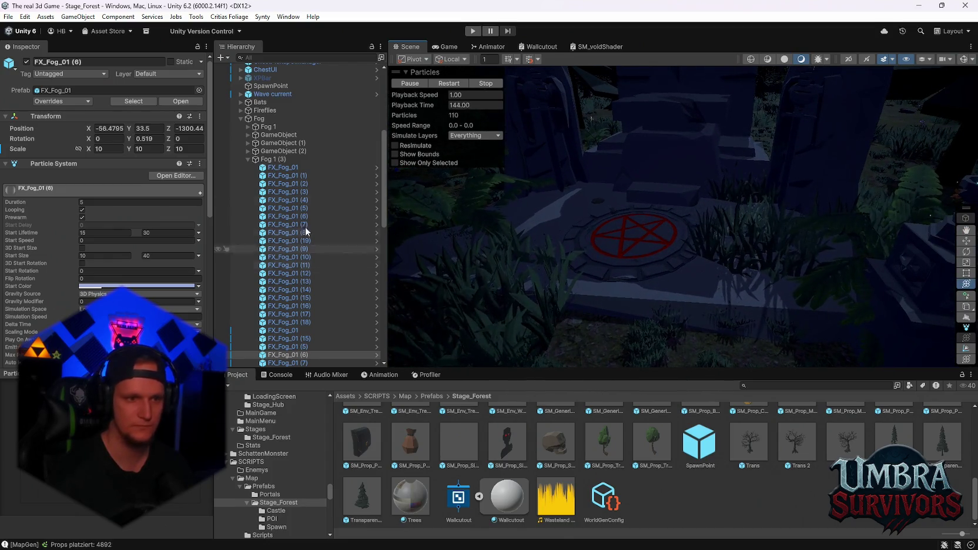
left_click(10, 17)
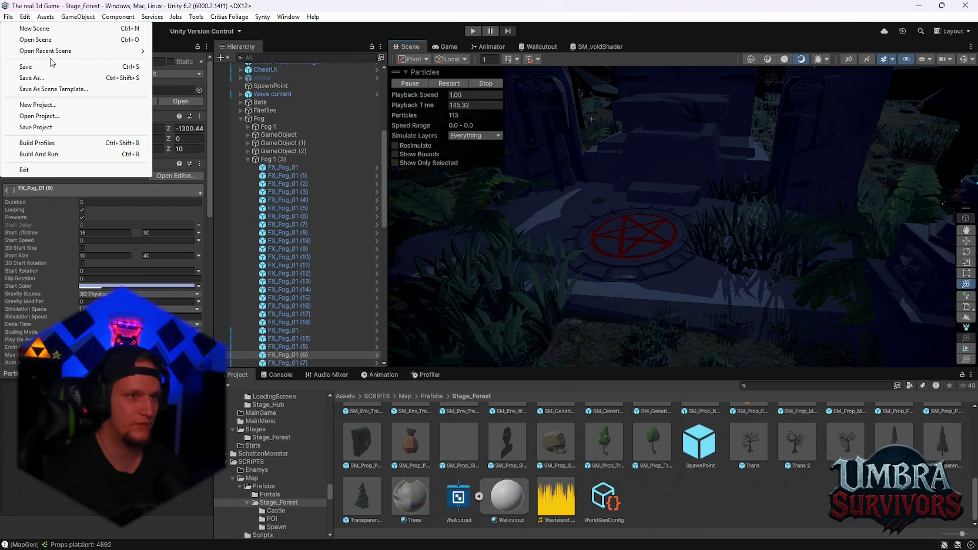
- Load the Stage_Hub scene from recent scenes and start play mode
mouse_move(53, 51)
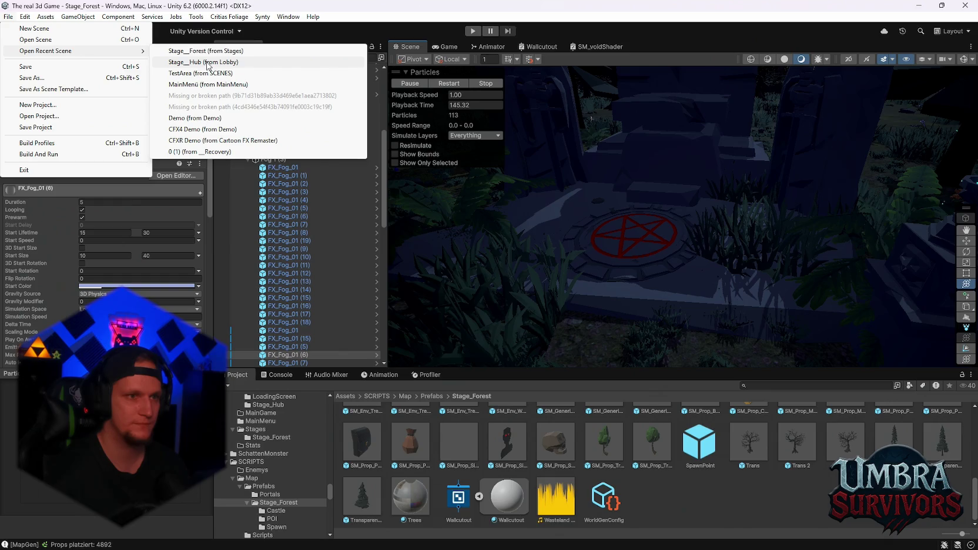
left_click(213, 63)
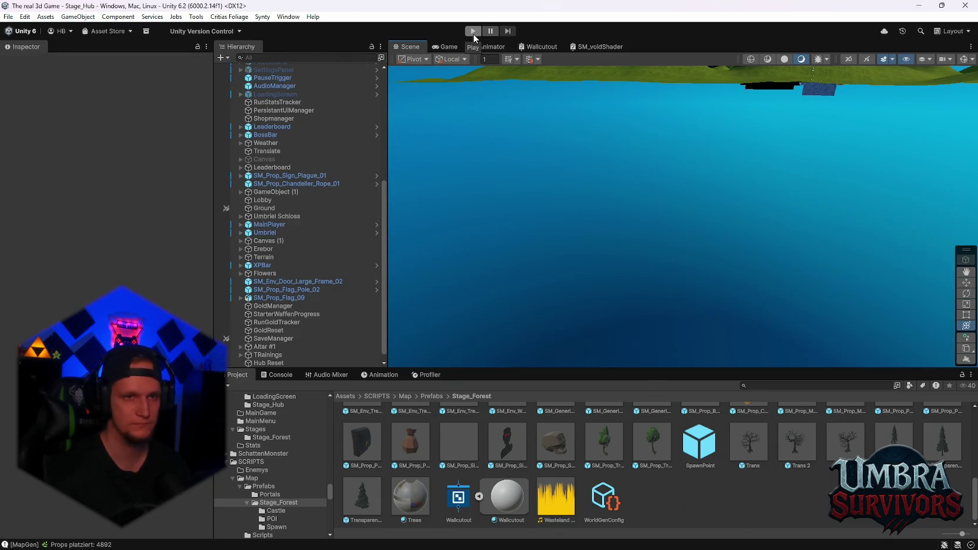
left_click(473, 31)
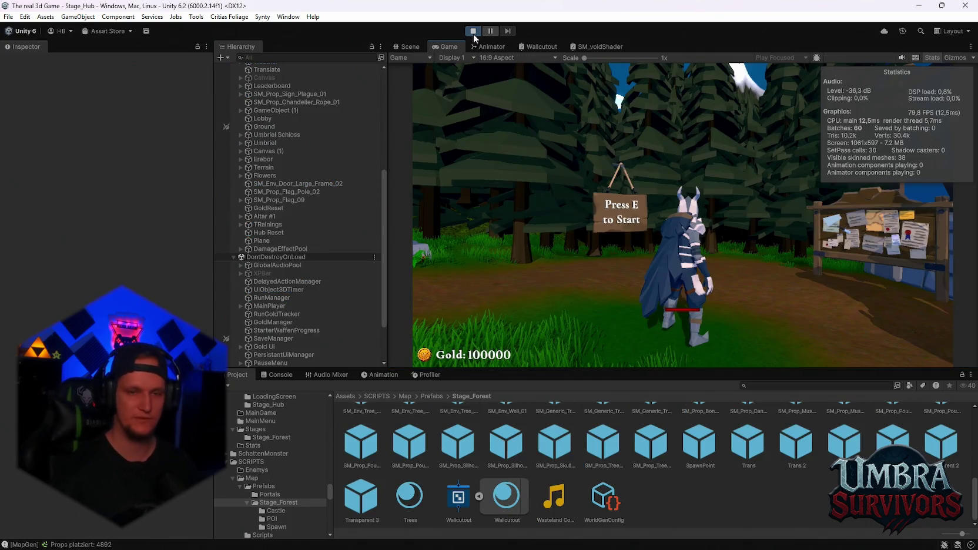
- Walk the character into the temple's weapon room and open then close the weapon book
key("w")
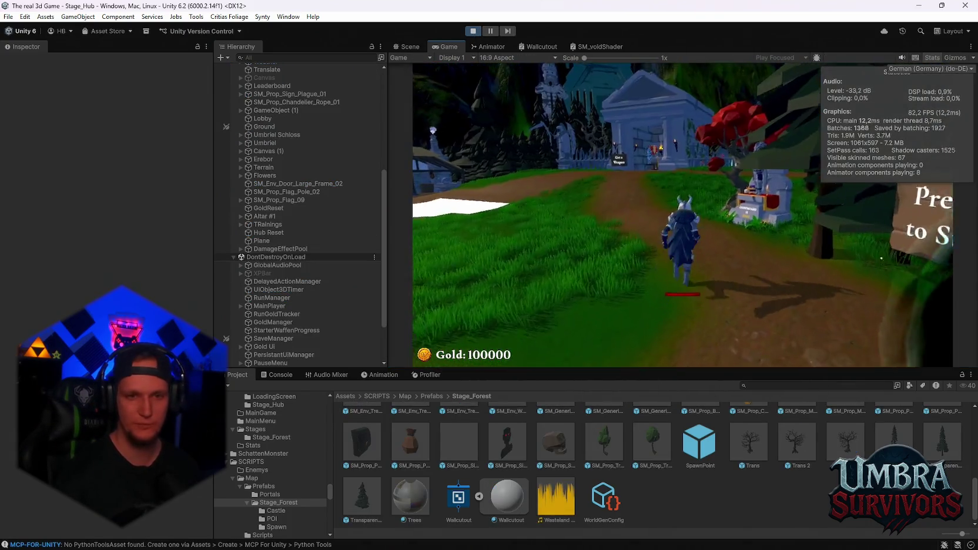
key("w")
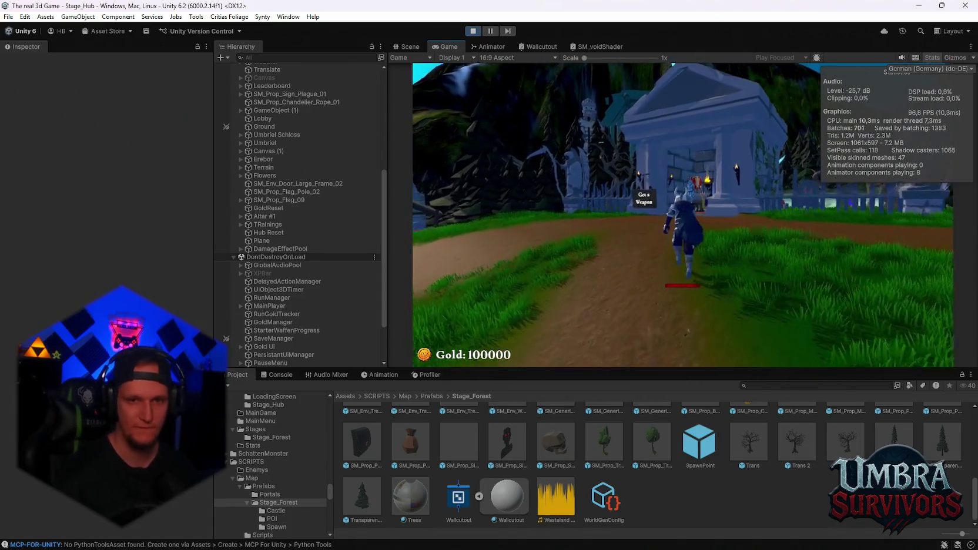
key("w")
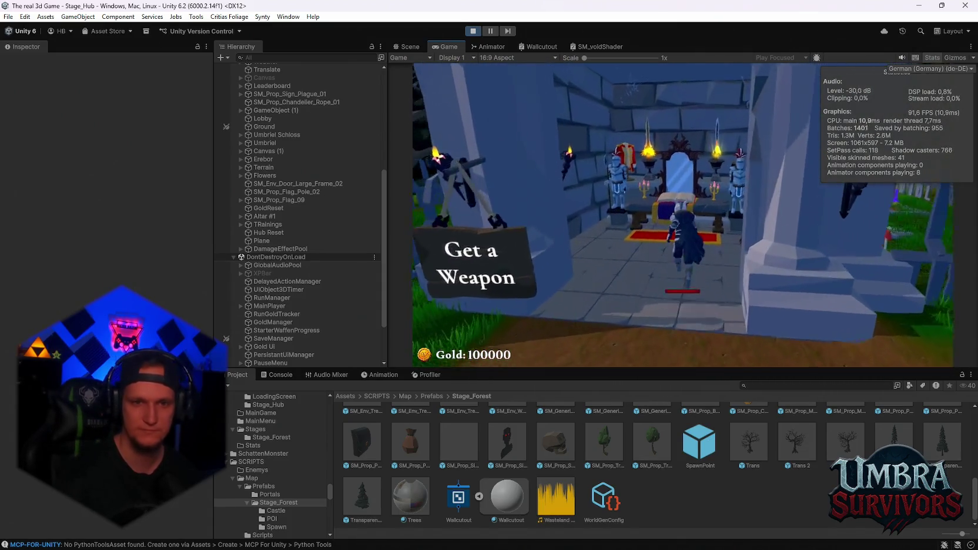
key("e")
key("Escape")
- Walk back out along the forest path and enter the black portal to Stage 1
key("s")
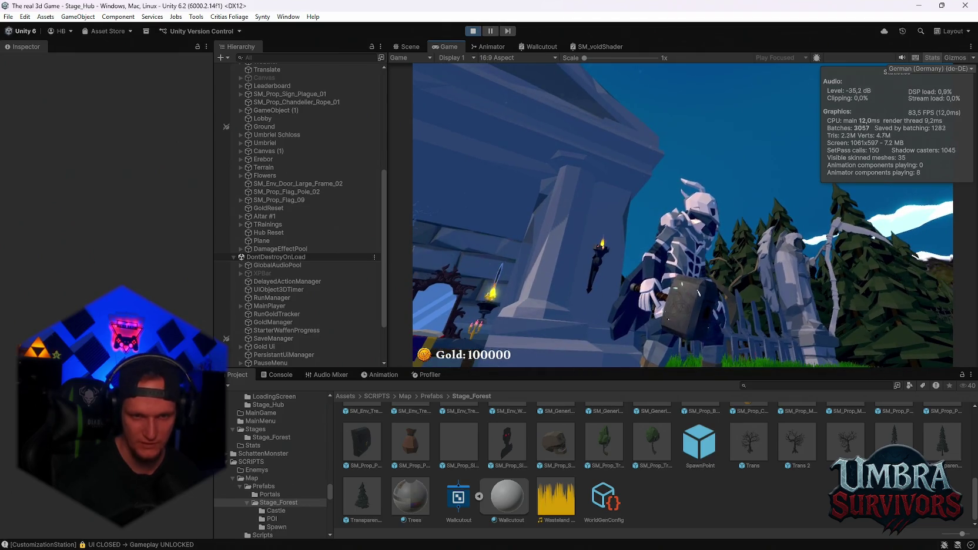
key("s")
key("w")
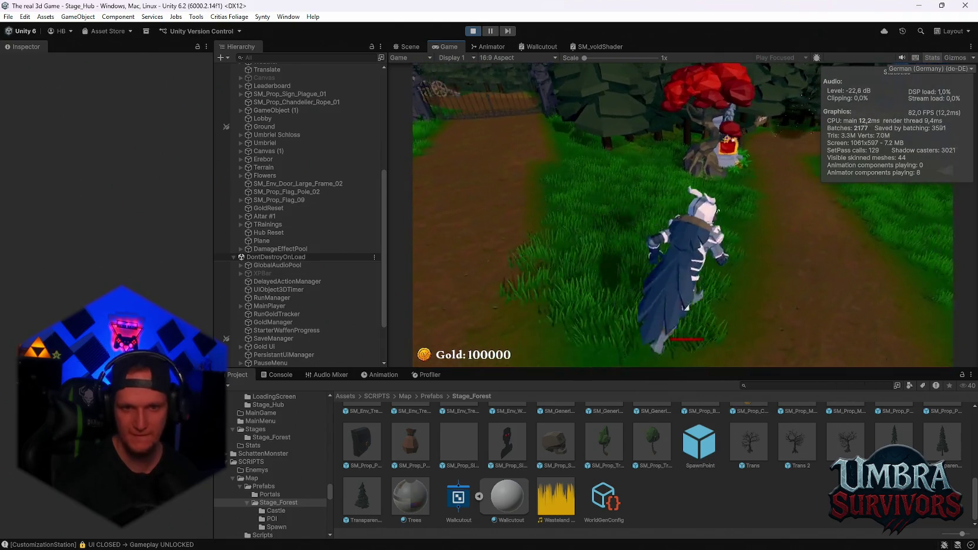
key("d")
key("a")
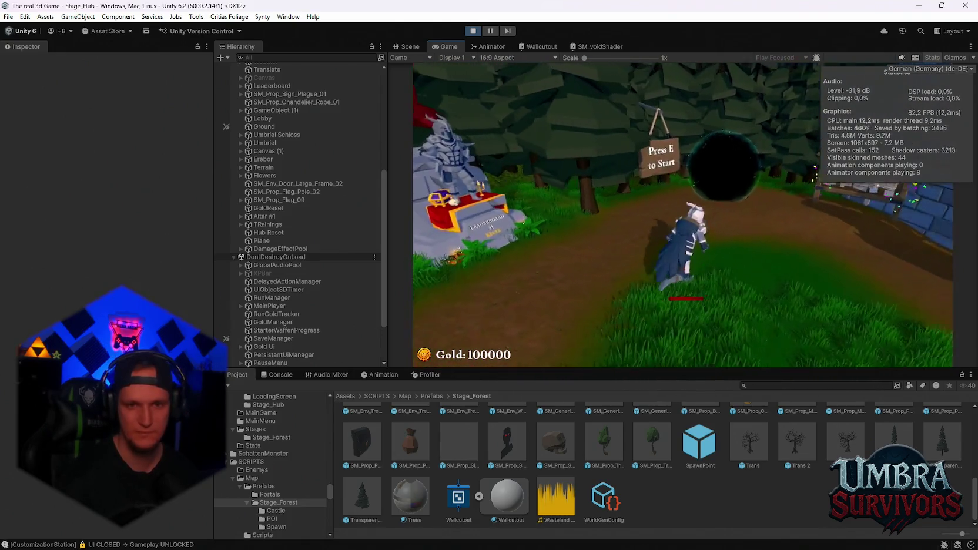
key("e")
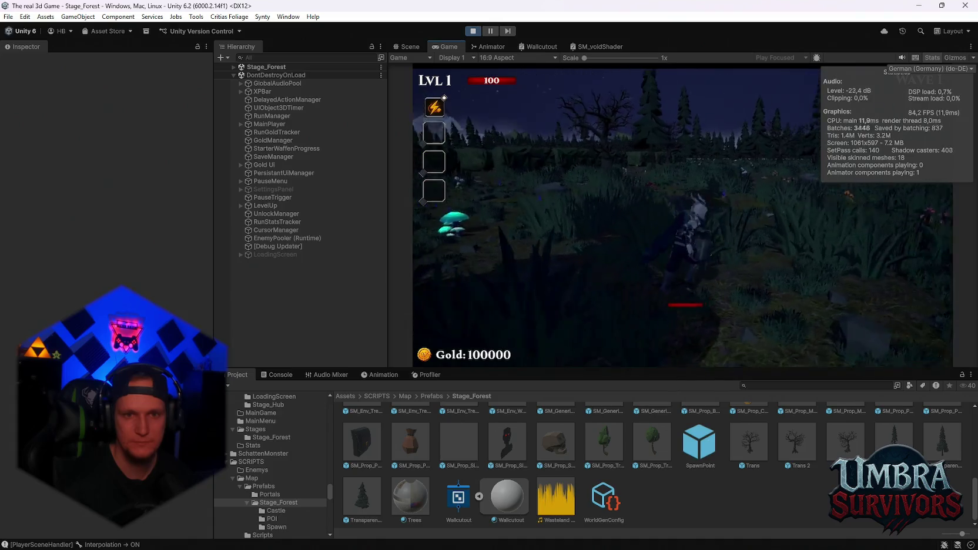
- Pause the Stage 1 run, restore the normal editor layout, and switch to the Scene view
key("Escape")
key("shift+space")
key("Escape")
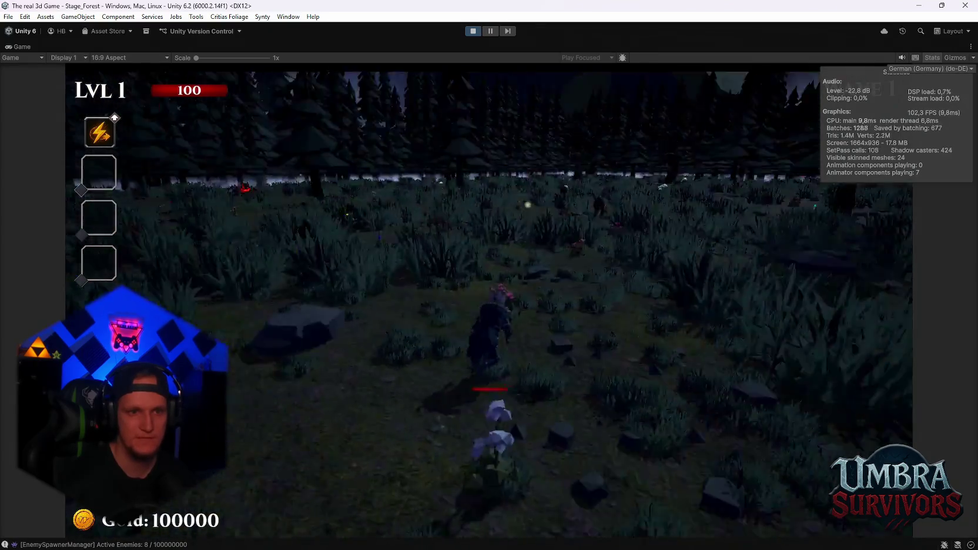
key("Escape")
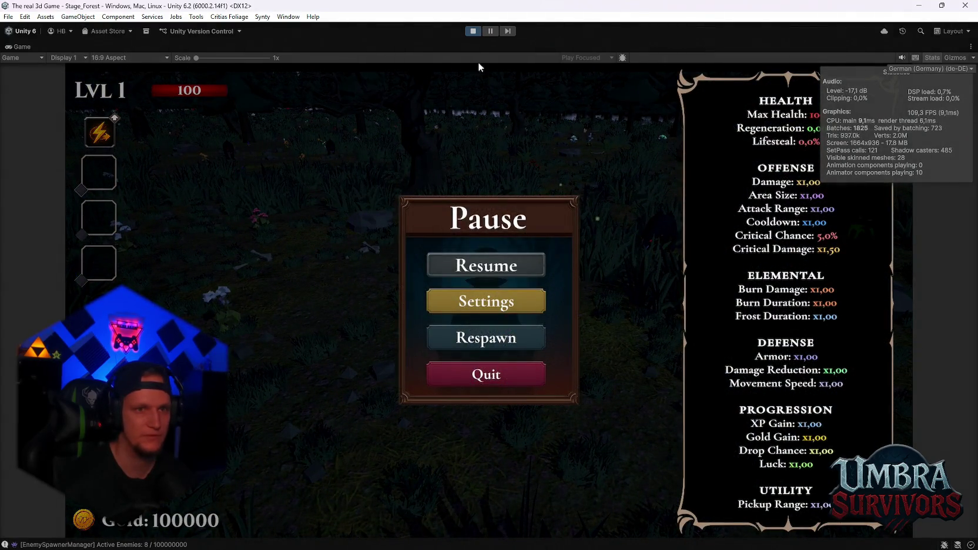
double_click(27, 43)
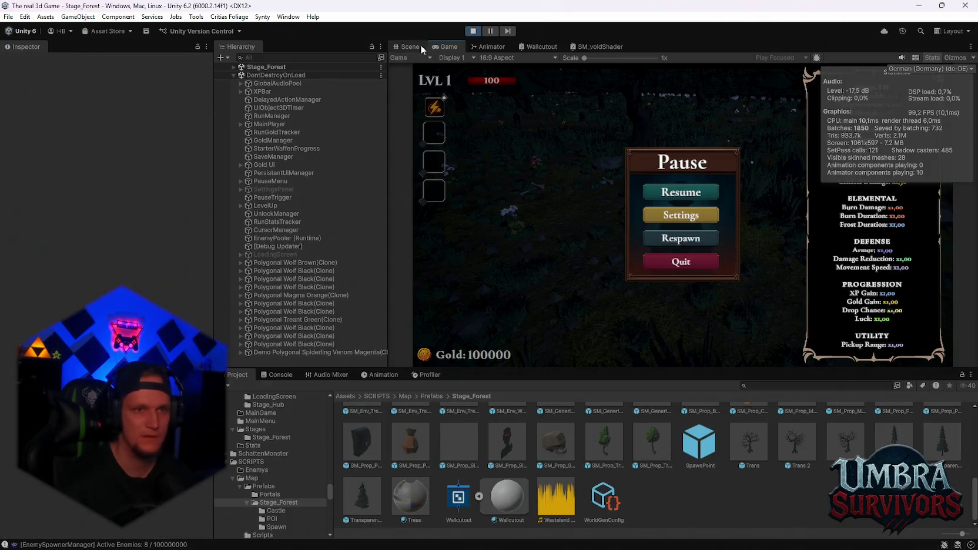
left_click(410, 47)
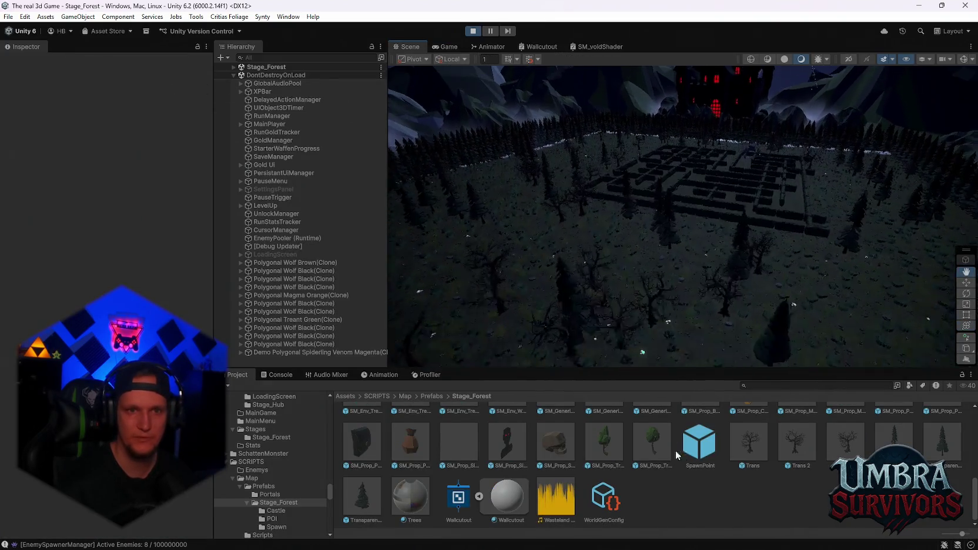
- Fly the Scene camera from the altar over the hedge maze, then stop play mode
scroll(742, 228, "up", 3)
scroll(746, 173, "up", 10)
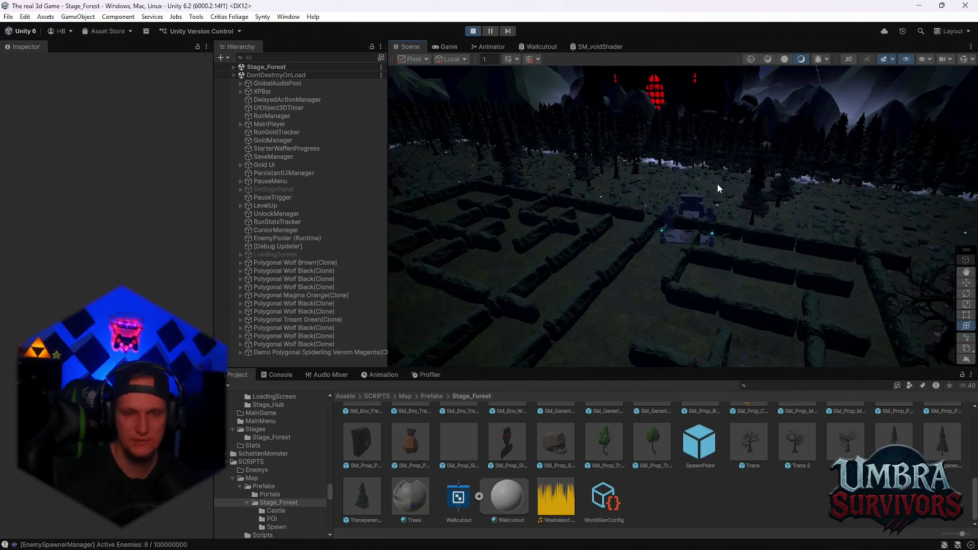
mouse_move(785, 210)
left_mouse_down()
mouse_move(621, 277)
mouse_move(726, 225)
mouse_move(739, 170)
mouse_move(768, 148)
mouse_move(749, 183)
mouse_move(639, 111)
mouse_move(724, 166)
mouse_move(558, 192)
mouse_move(681, 310)
mouse_move(711, 299)
mouse_move(711, 205)
mouse_move(584, 269)
mouse_move(709, 287)
mouse_move(607, 214)
mouse_move(648, 228)
left_mouse_up()
mouse_move(711, 200)
left_mouse_down()
mouse_move(657, 258)
mouse_move(675, 276)
mouse_move(654, 247)
mouse_move(860, 190)
mouse_move(849, 174)
mouse_move(807, 233)
mouse_move(672, 275)
mouse_move(484, 264)
mouse_move(789, 190)
mouse_move(684, 247)
mouse_move(559, 221)
mouse_move(622, 246)
mouse_move(413, 199)
mouse_move(639, 220)
mouse_move(745, 216)
mouse_move(645, 172)
mouse_move(616, 220)
mouse_move(456, 299)
left_mouse_up()
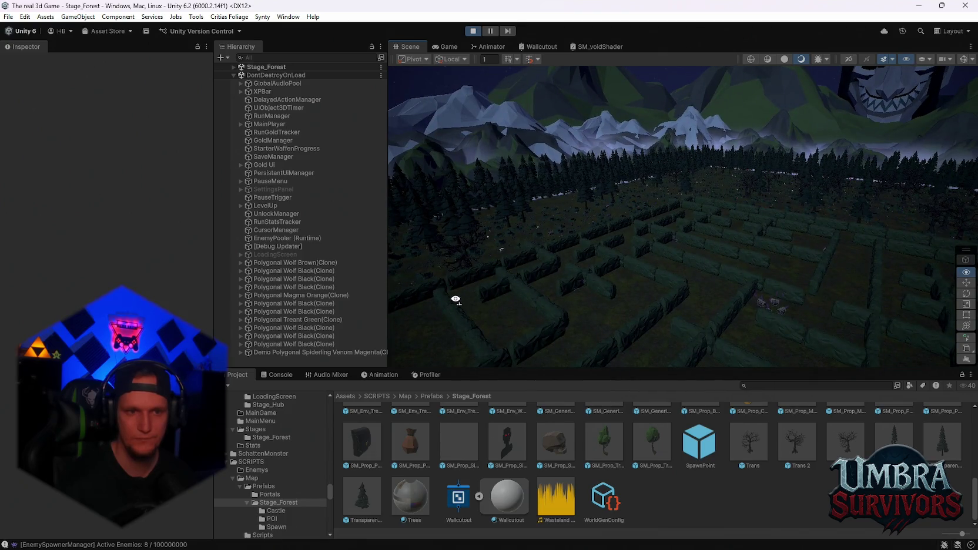
mouse_move(593, 275)
left_mouse_down()
mouse_move(506, 292)
mouse_move(426, 355)
mouse_move(646, 223)
mouse_move(710, 149)
mouse_move(816, 159)
mouse_move(847, 211)
mouse_move(559, 241)
mouse_move(254, 244)
mouse_move(320, 325)
mouse_move(340, 92)
left_mouse_up()
left_click(473, 31)
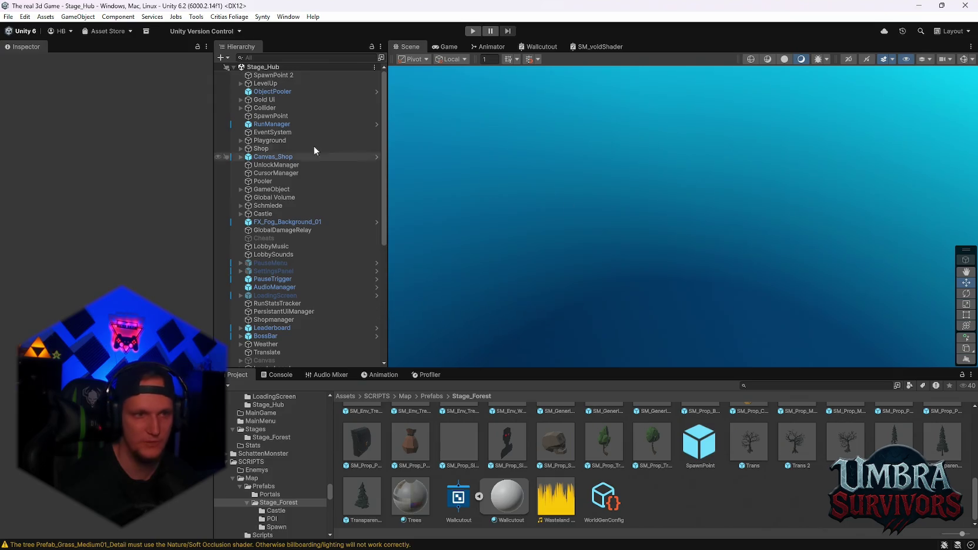
left_click(9, 16)
mouse_move(33, 51)
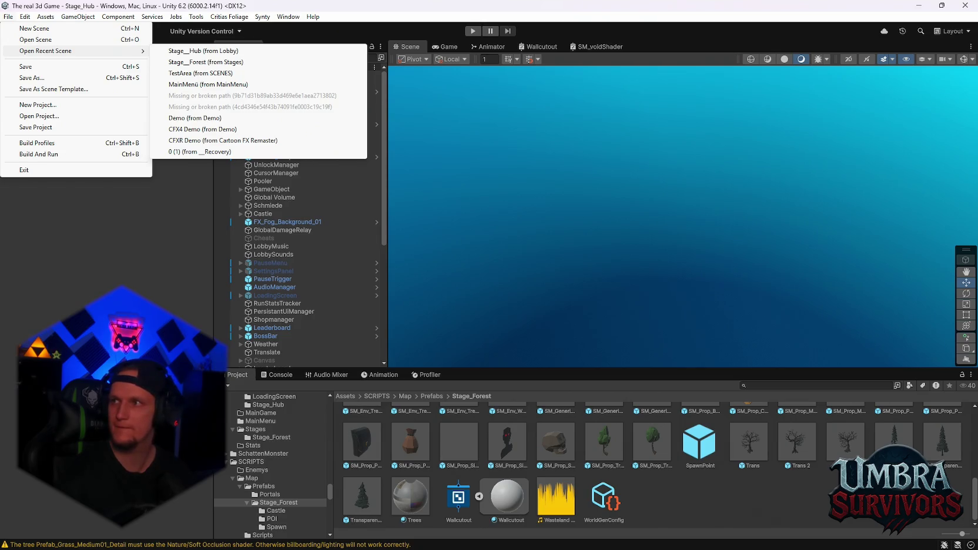
key("Escape")
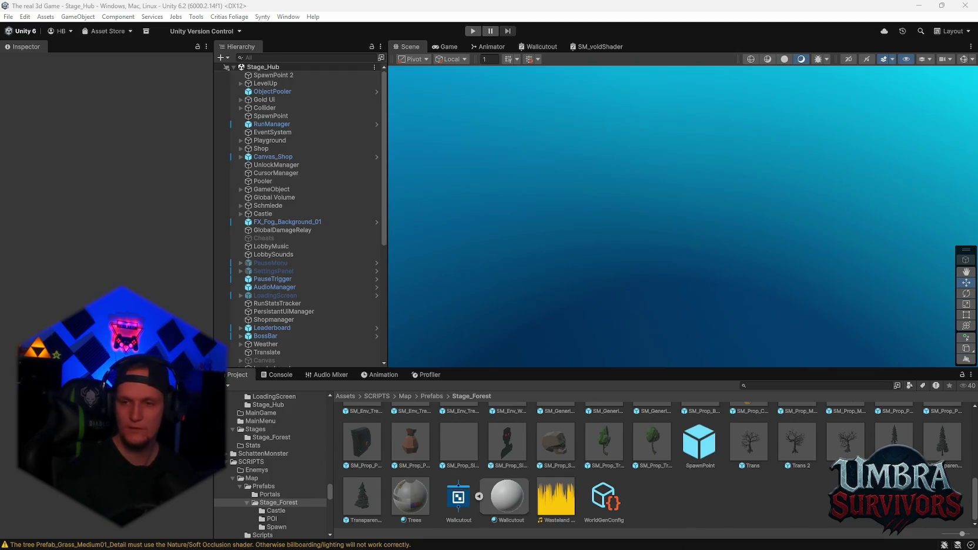
- Open Stage_Forest from the recent scenes and survey the hedge maze and its purple creatures
left_click(9, 17)
mouse_move(46, 57)
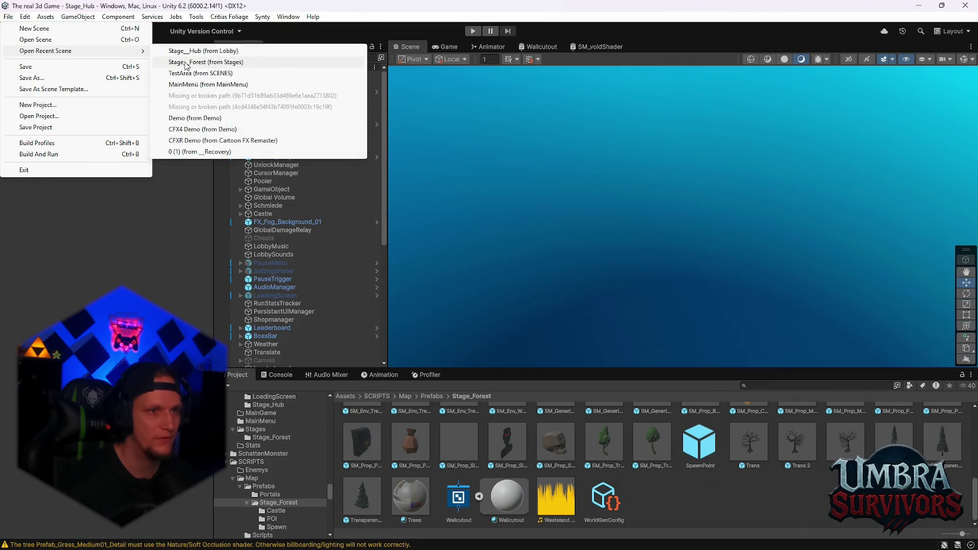
left_click(194, 61)
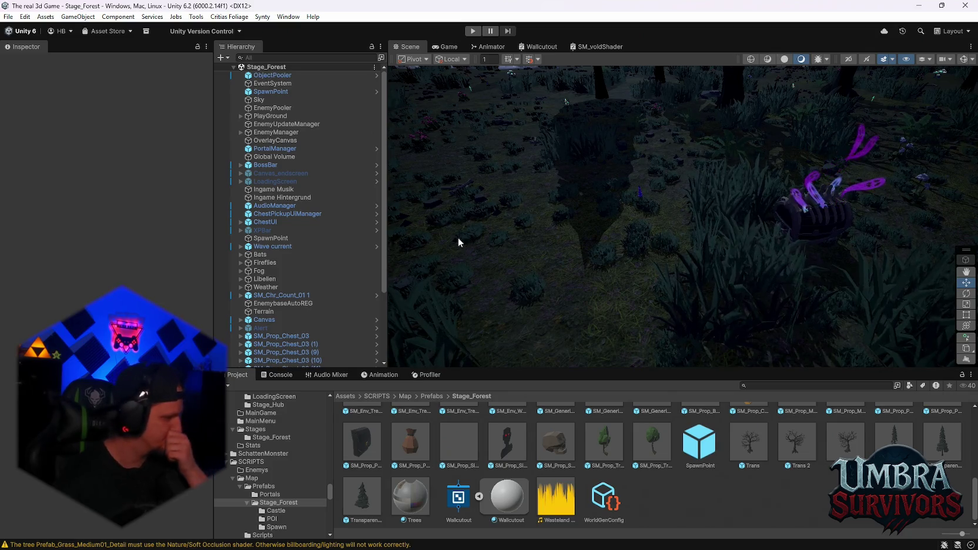
mouse_move(551, 80)
left_mouse_down()
mouse_move(705, 262)
mouse_move(698, 214)
mouse_move(798, 144)
mouse_move(616, 207)
mouse_move(863, 165)
mouse_move(626, 98)
mouse_move(750, 213)
mouse_move(649, 206)
mouse_move(735, 211)
left_mouse_up()
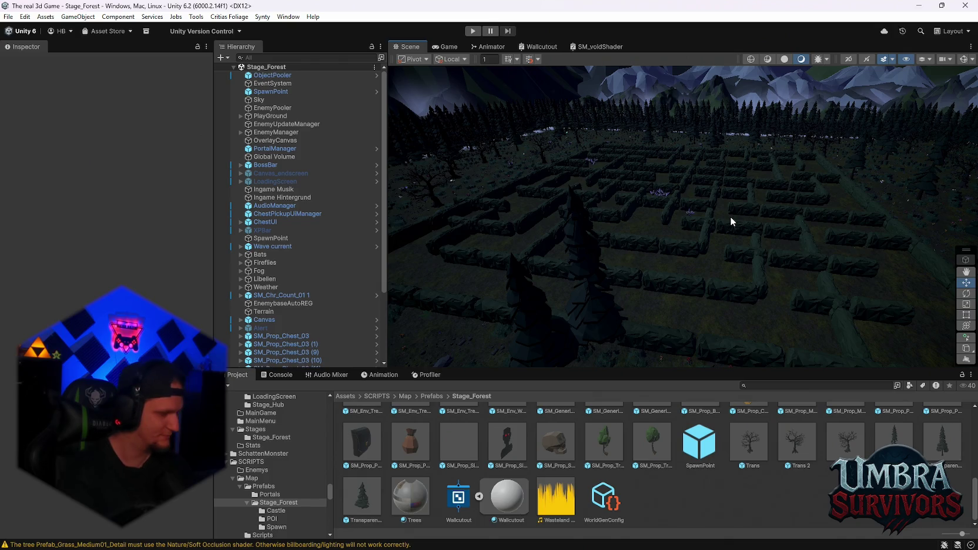
scroll(730, 216, "up", 10)
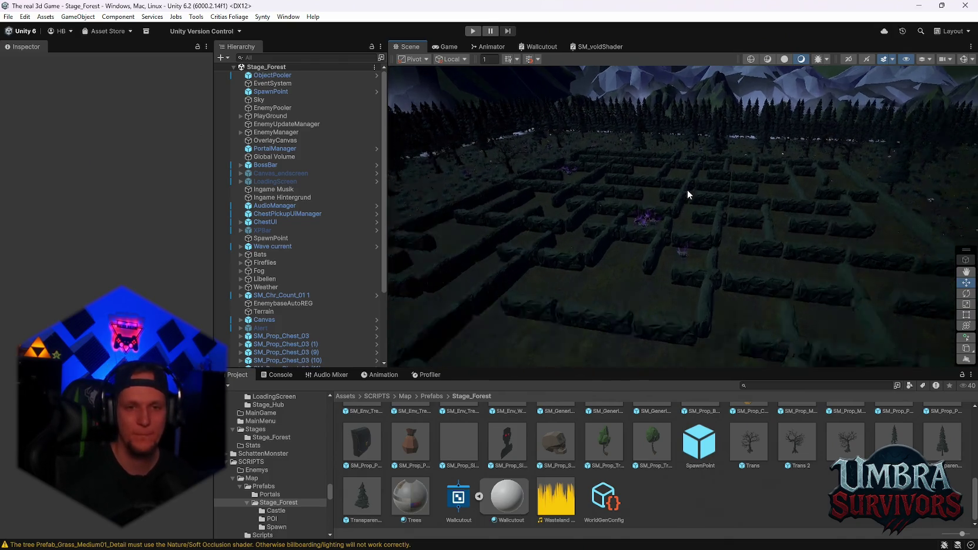
mouse_move(703, 212)
left_mouse_down()
mouse_move(749, 262)
mouse_move(727, 219)
mouse_move(746, 226)
mouse_move(743, 194)
left_mouse_up()
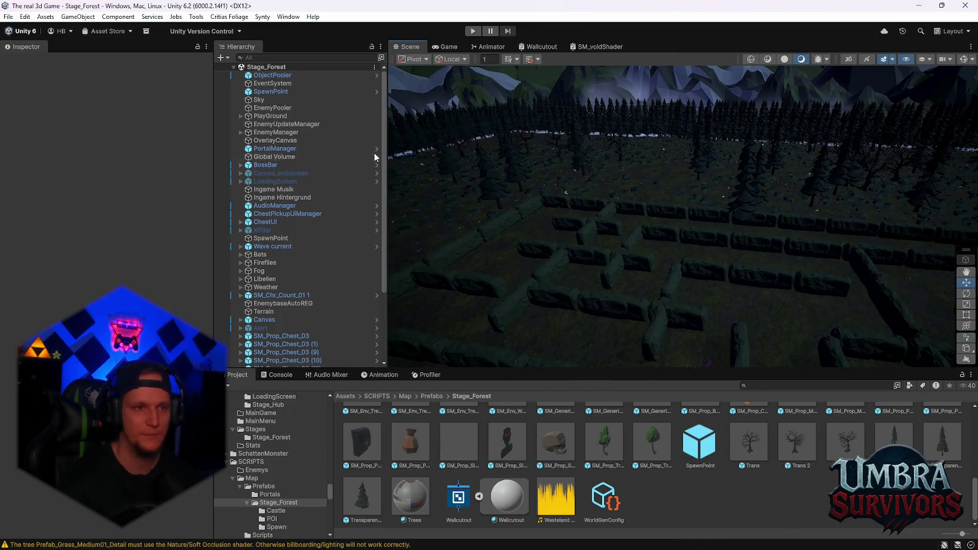
- Expand PlayGround and select WorldGen to show its Map Generator settings
left_click(240, 116)
left_click(273, 124)
left_click(206, 138)
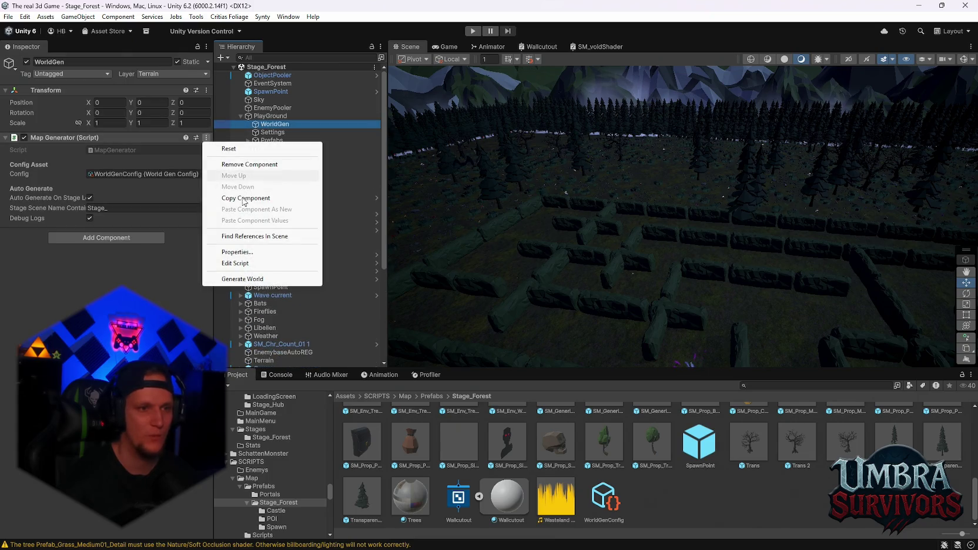
- Regenerate the Stage_Forest world (5015 props placed) and look down on the new maze
left_click(258, 279)
mouse_move(659, 235)
left_mouse_down()
mouse_move(685, 233)
mouse_move(718, 258)
mouse_move(731, 309)
mouse_move(723, 314)
mouse_move(702, 225)
mouse_move(647, 170)
mouse_move(533, 201)
mouse_move(628, 204)
mouse_move(656, 231)
mouse_move(662, 276)
mouse_move(672, 262)
mouse_move(631, 278)
left_mouse_up()
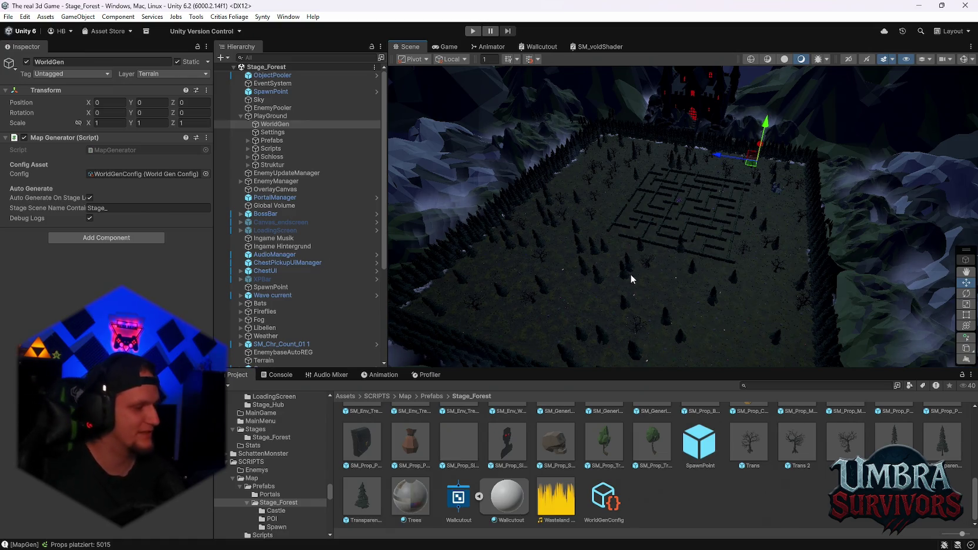
- Fly the camera low toward the mountain wall and over the forest slope
mouse_move(630, 273)
left_mouse_down()
mouse_move(601, 239)
mouse_move(698, 239)
mouse_move(656, 268)
mouse_move(720, 239)
mouse_move(634, 185)
mouse_move(652, 195)
left_mouse_up()
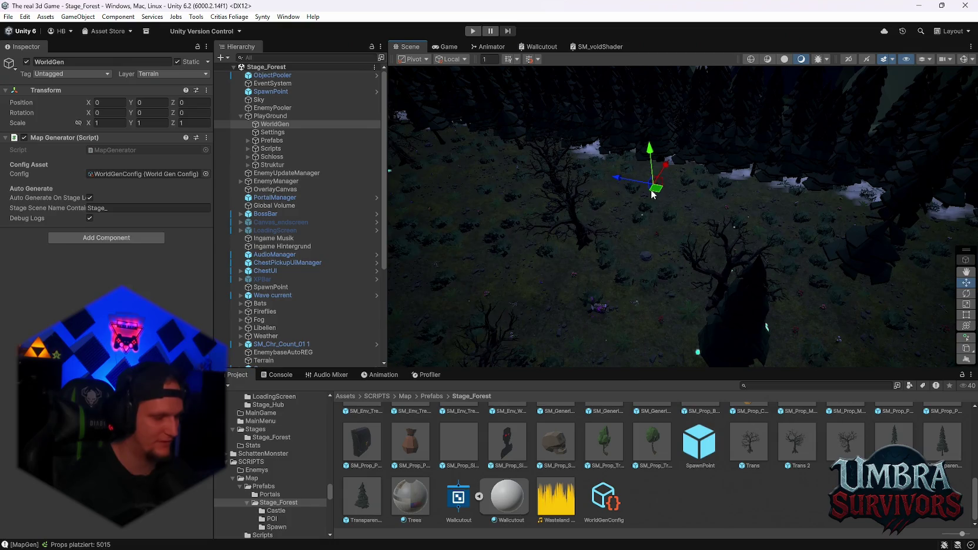
mouse_move(715, 191)
left_mouse_down()
mouse_move(708, 281)
mouse_move(741, 269)
mouse_move(800, 295)
mouse_move(702, 233)
mouse_move(609, 267)
mouse_move(746, 258)
left_mouse_up()
scroll(321, 313, "down", 5)
mouse_move(667, 260)
left_mouse_down()
mouse_move(692, 265)
mouse_move(750, 225)
mouse_move(815, 205)
mouse_move(784, 220)
mouse_move(754, 152)
mouse_move(788, 198)
mouse_move(805, 263)
mouse_move(777, 311)
mouse_move(710, 256)
mouse_move(703, 220)
mouse_move(736, 239)
left_mouse_up()
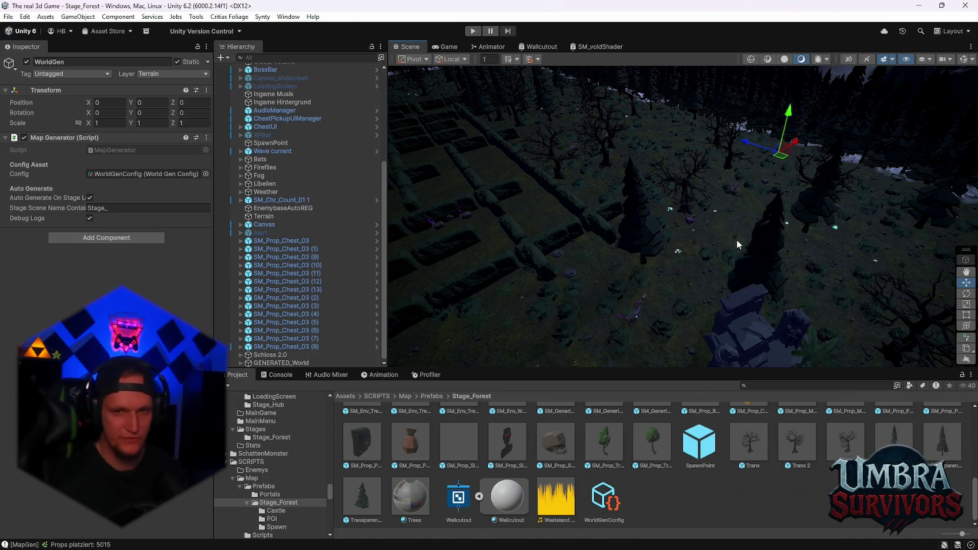
- Fly down beside a tree to a close view of the stone ruins, then narrow the Inspector
mouse_move(738, 244)
left_mouse_down()
mouse_move(705, 224)
mouse_move(600, 203)
mouse_move(611, 141)
mouse_move(741, 277)
mouse_move(655, 223)
mouse_move(792, 247)
mouse_move(814, 198)
mouse_move(789, 297)
left_mouse_up()
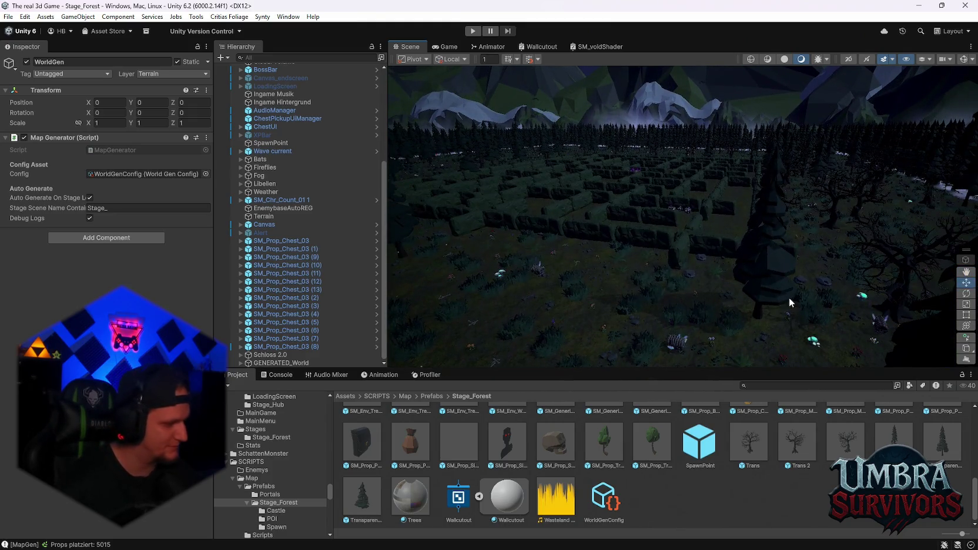
mouse_move(746, 248)
left_mouse_down()
mouse_move(724, 217)
mouse_move(769, 141)
mouse_move(765, 182)
left_mouse_up()
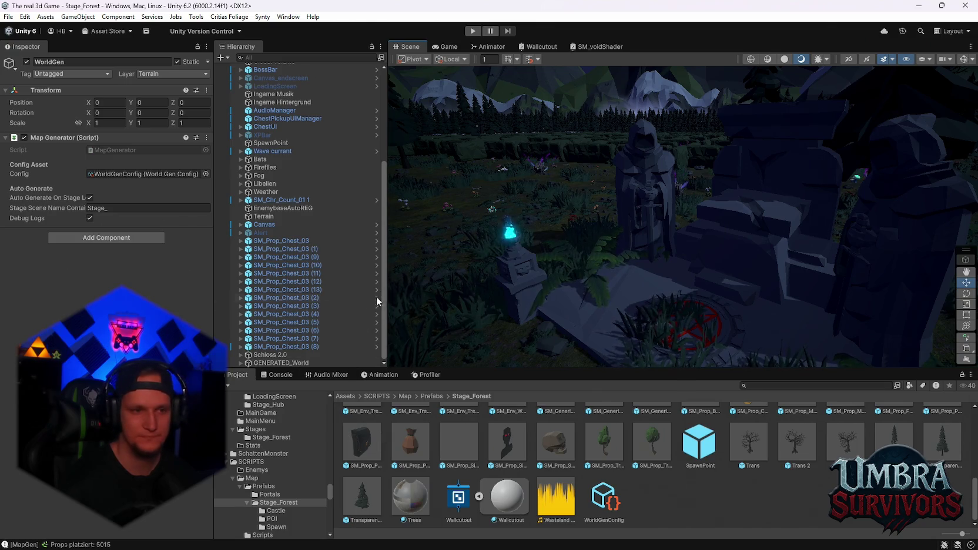
scroll(565, 141, "down", 10)
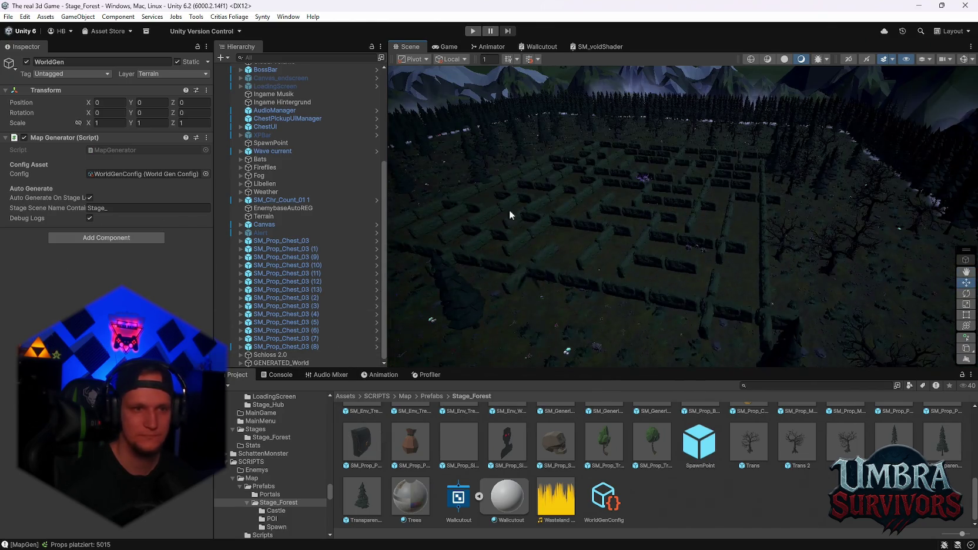
left_click_drag(211, 218, 175, 218)
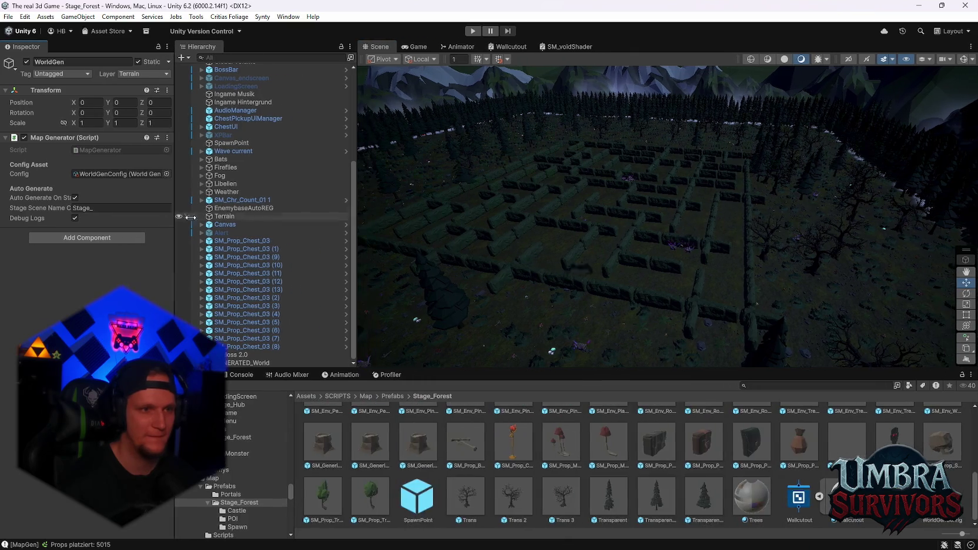
- Regenerate the world via Generate World and swing the view up toward the mountains
scroll(244, 135, "up", 5)
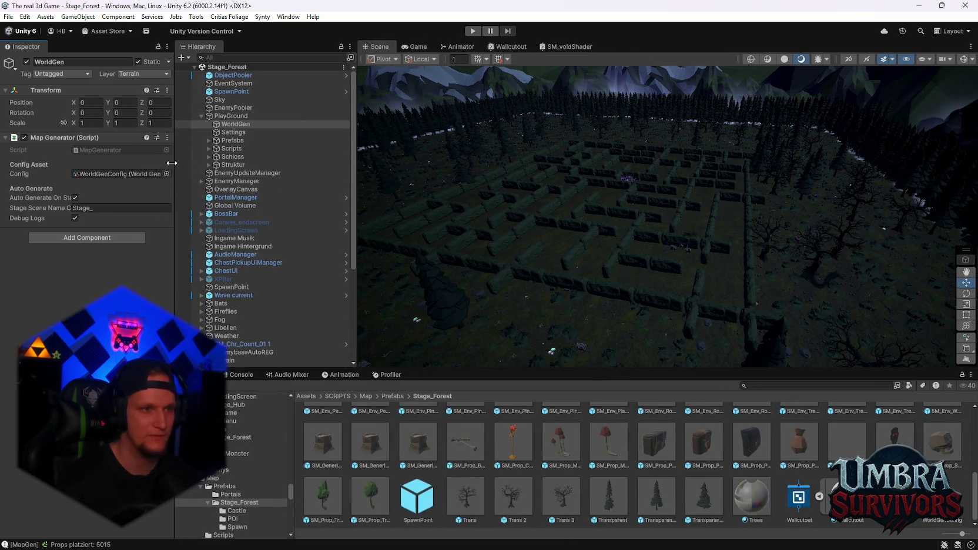
left_click(167, 137)
left_click(188, 278)
mouse_move(602, 237)
left_mouse_down()
mouse_move(614, 146)
mouse_move(672, 225)
mouse_move(733, 274)
mouse_move(693, 268)
left_mouse_up()
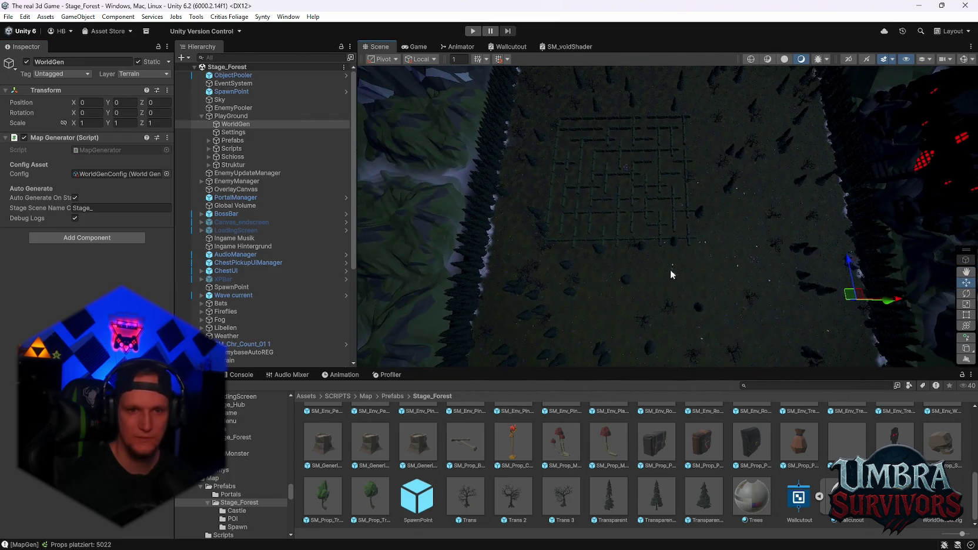
- Regenerate the maze world five more times for new layouts
left_click(167, 137)
left_click(189, 278)
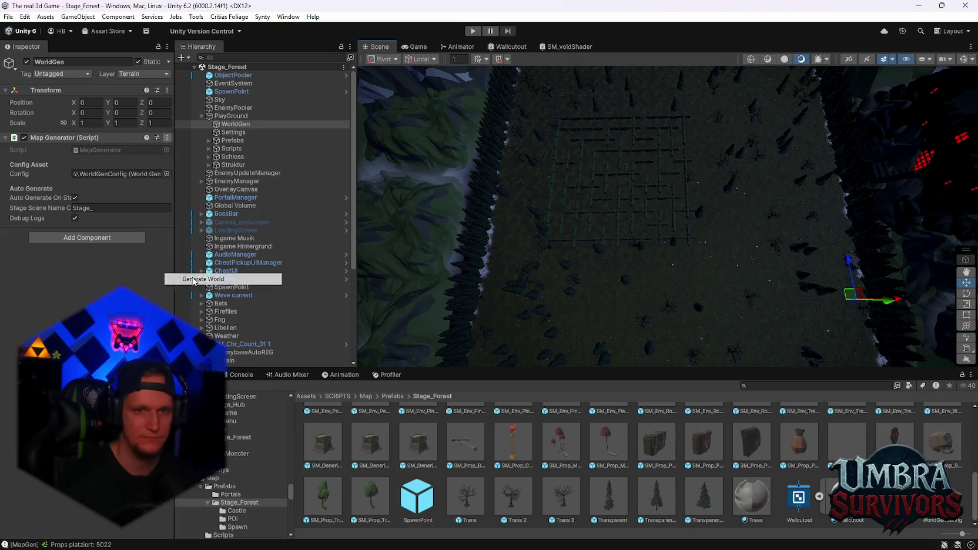
scroll(591, 183, "down", 3)
left_click(167, 138)
left_click(189, 279)
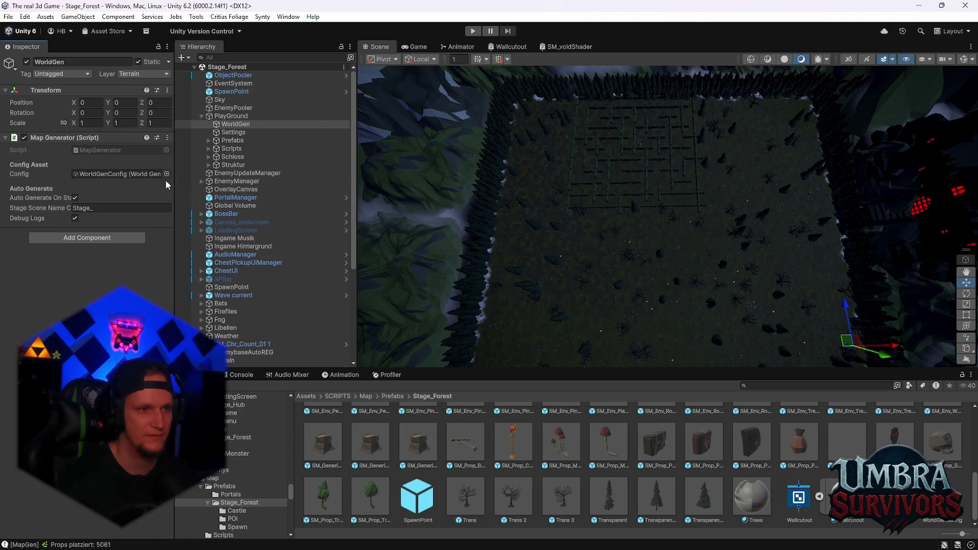
left_click(167, 137)
left_click(189, 278)
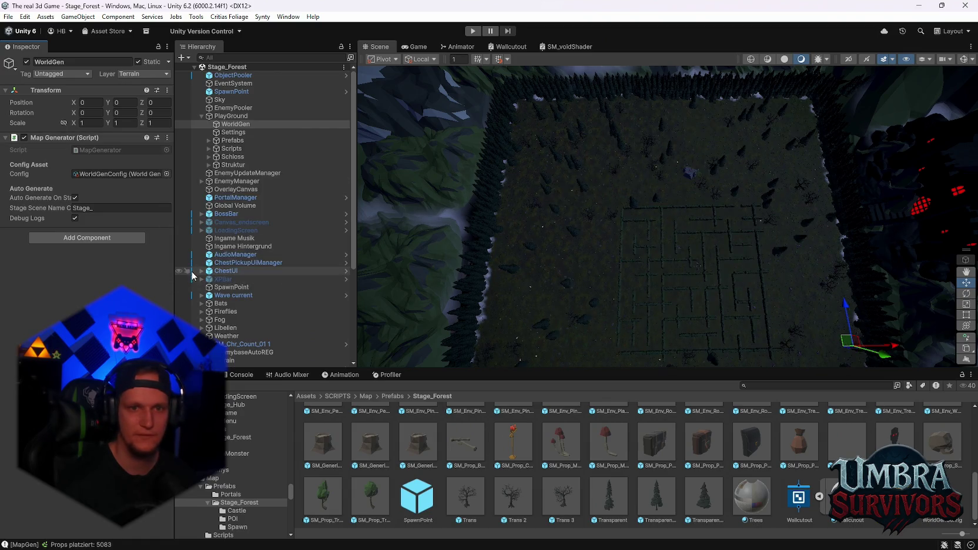
left_click(167, 138)
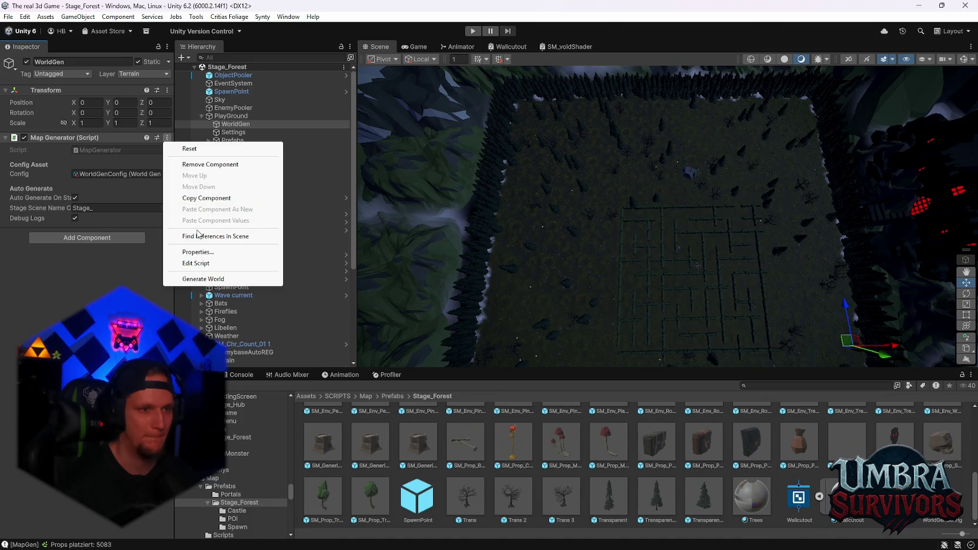
left_click(198, 278)
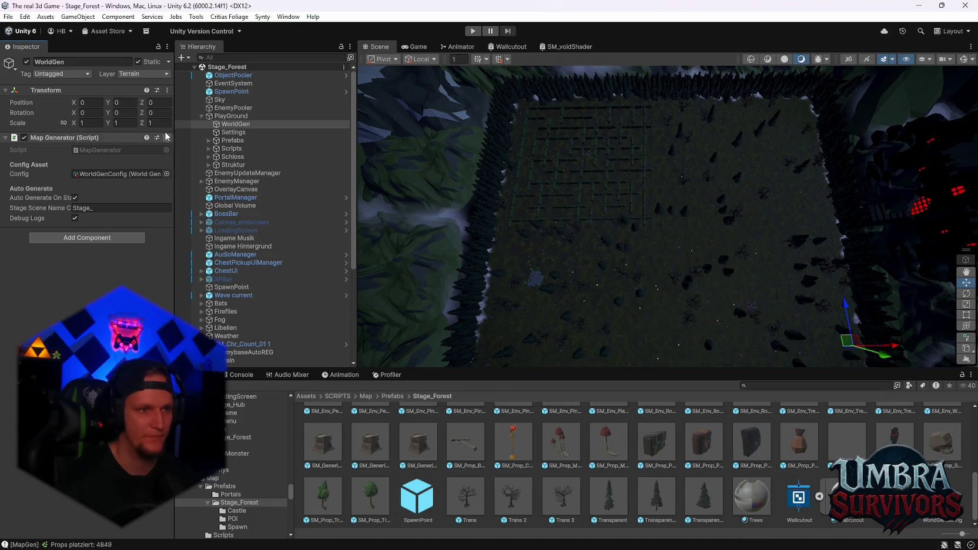
left_click(167, 138)
left_click(193, 280)
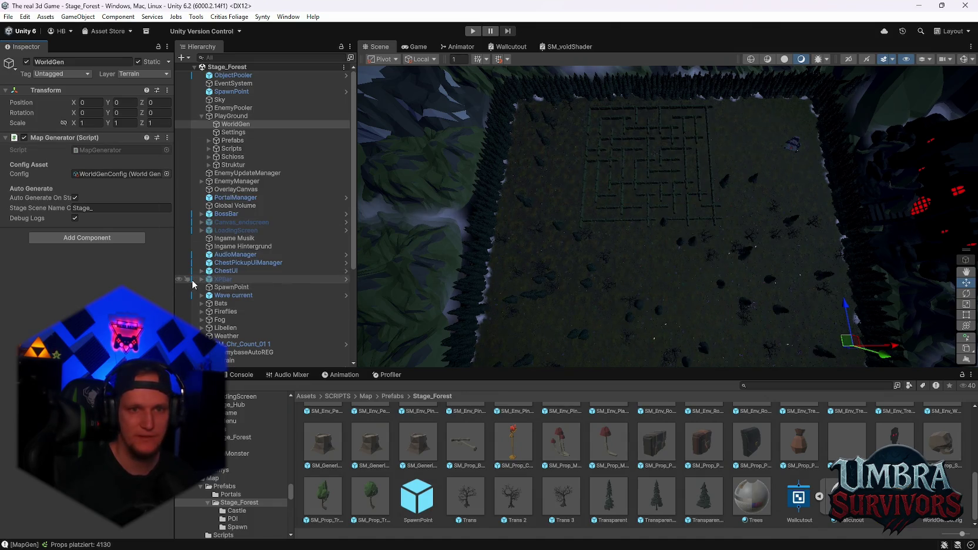
- Collapse the Map Generator component and regenerate six more times, ending at 4999 props
left_click(163, 137)
left_click(167, 139)
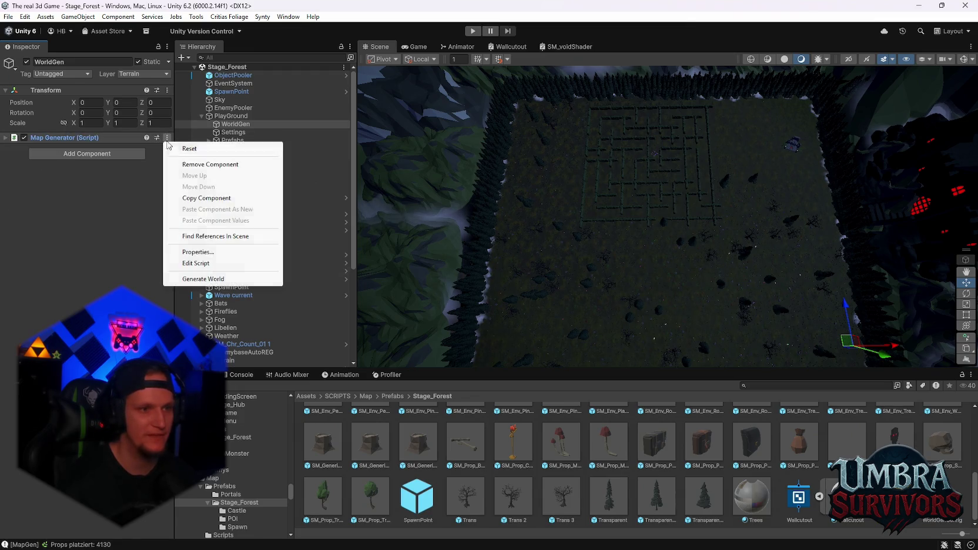
left_click(193, 279)
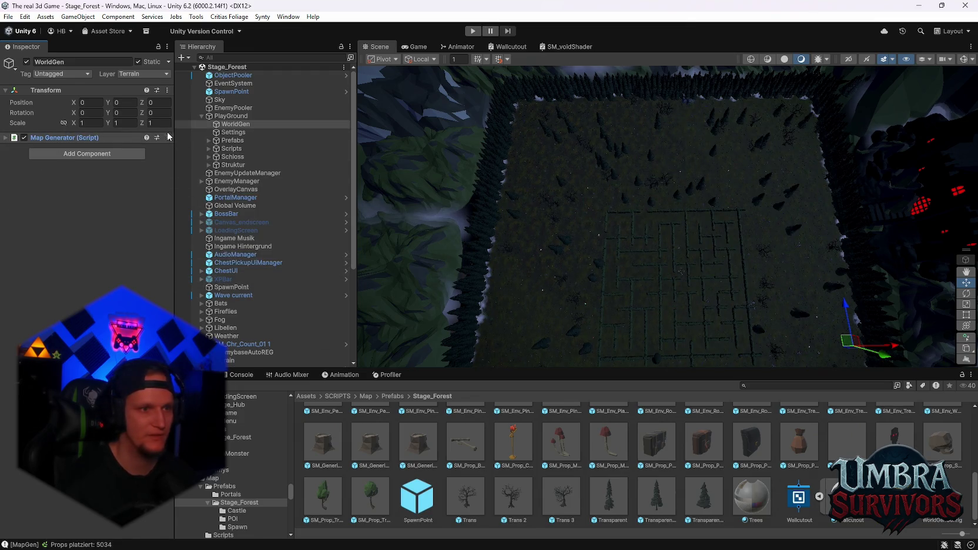
left_click(167, 137)
left_click(196, 281)
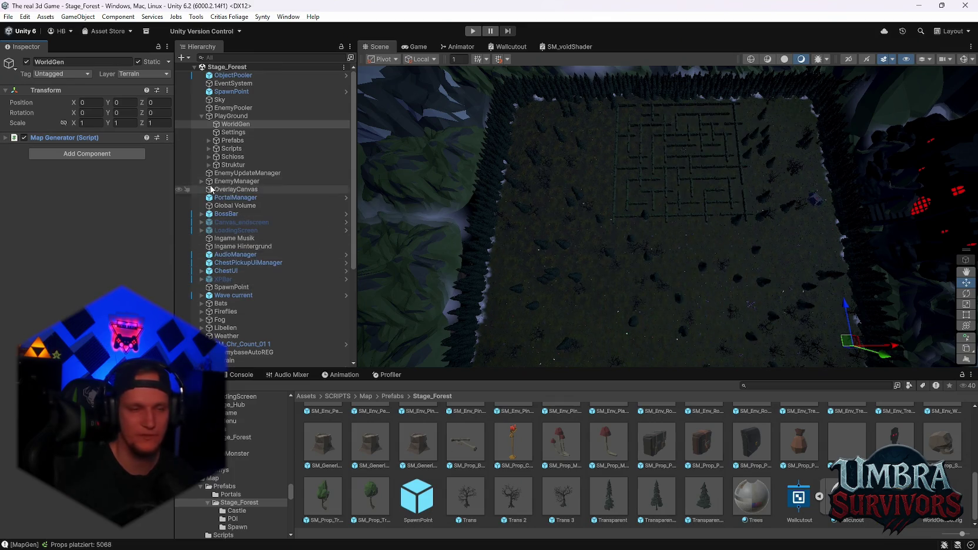
left_click(167, 137)
left_click(179, 278)
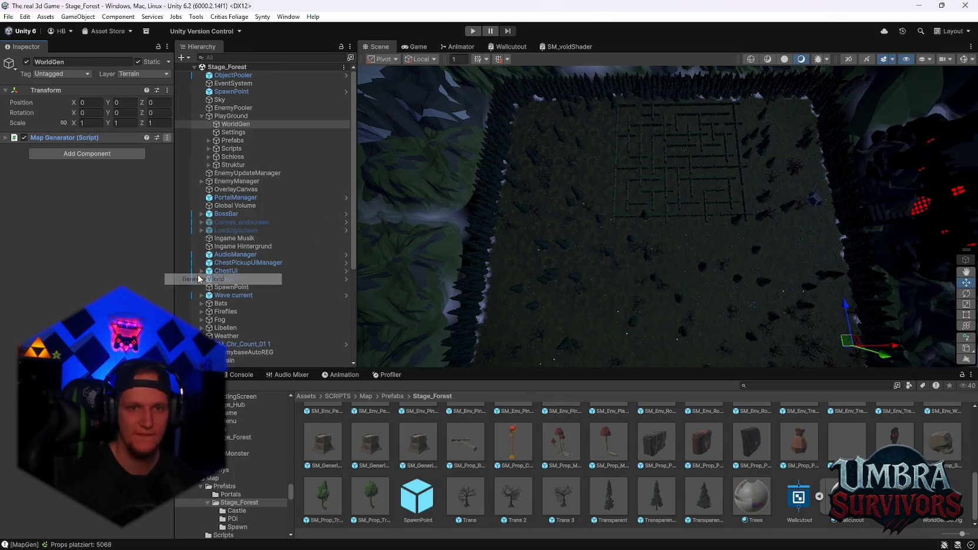
left_click(167, 138)
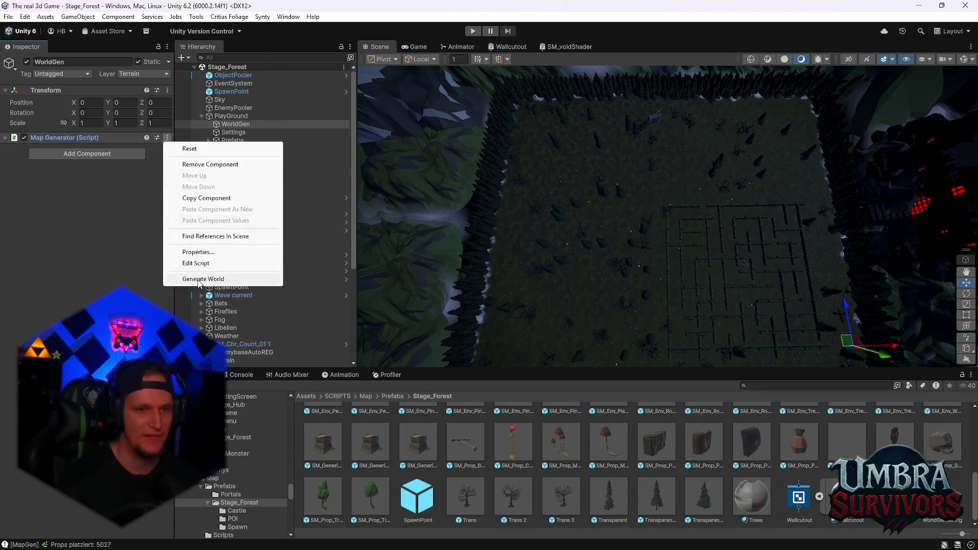
left_click(182, 279)
left_click(167, 137)
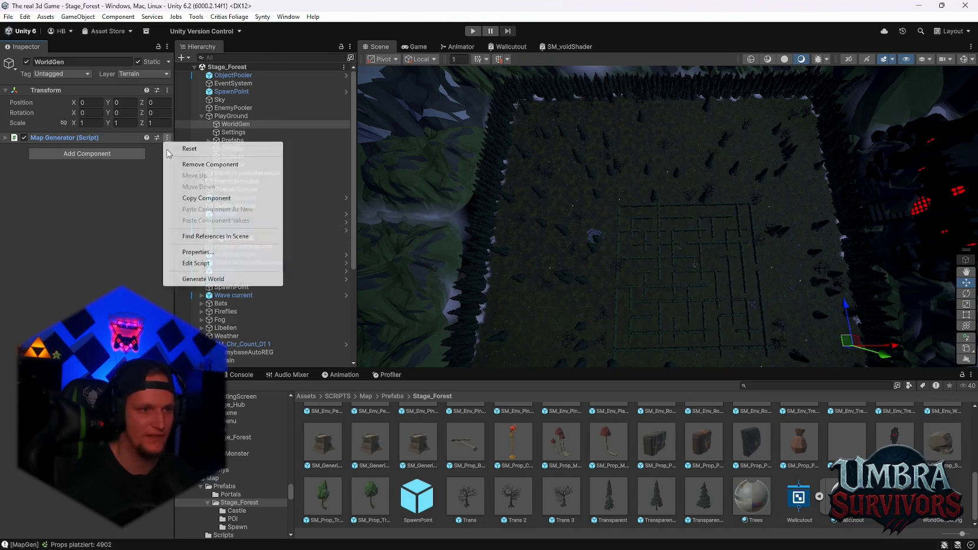
left_click(182, 278)
left_click(167, 138)
left_click(182, 279)
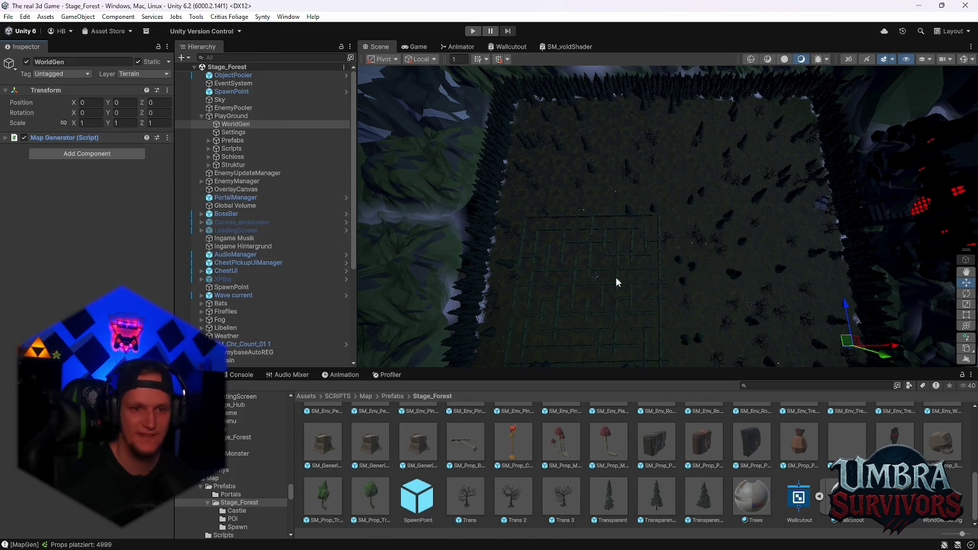
- Tilt across the regenerated maze and orbit around the pentagram altar
left_click_drag(615, 281, 640, 218)
scroll(679, 186, "up", 10)
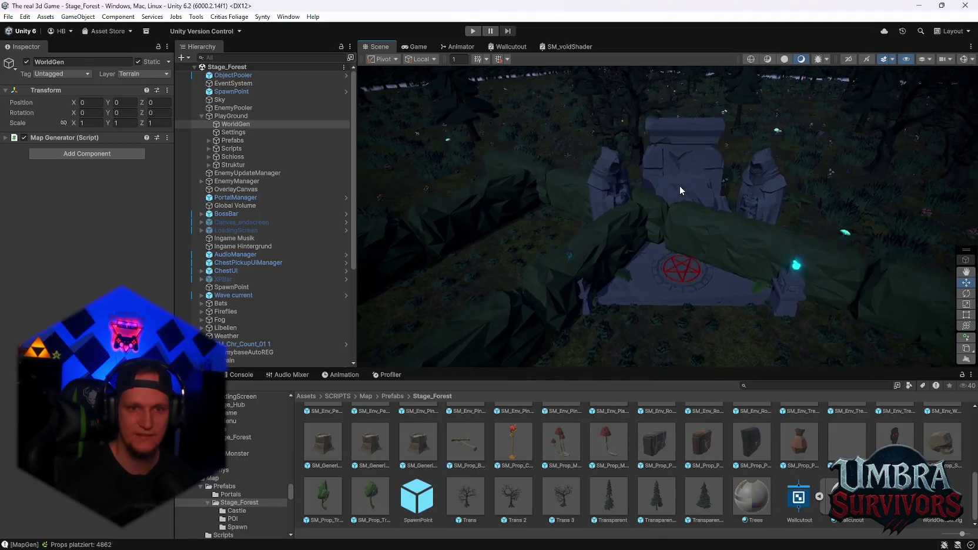
mouse_move(628, 210)
left_mouse_down()
mouse_move(646, 101)
mouse_move(670, 190)
mouse_move(702, 199)
mouse_move(460, 268)
mouse_move(596, 202)
mouse_move(755, 159)
mouse_move(741, 194)
mouse_move(687, 231)
left_mouse_up()
scroll(707, 220, "up", 8)
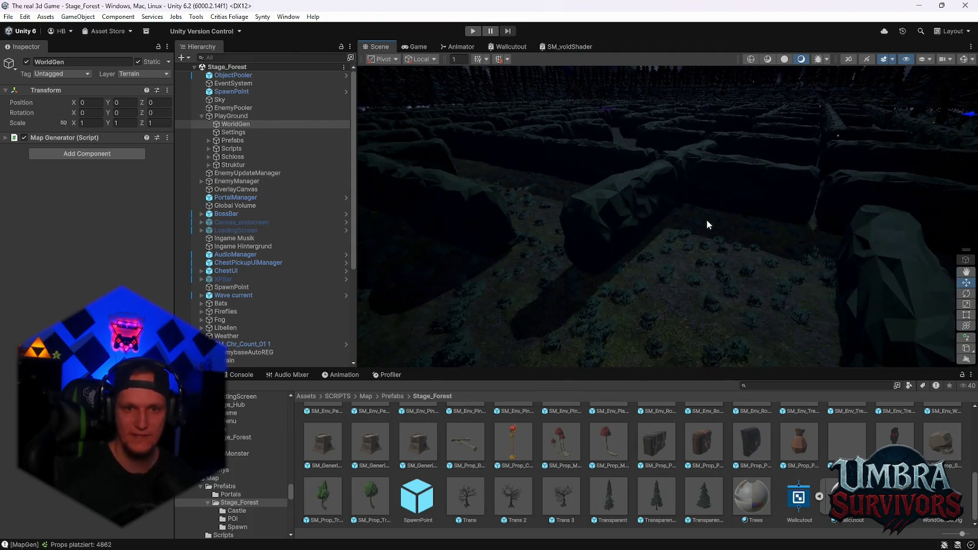
mouse_move(740, 263)
left_mouse_down()
mouse_move(605, 164)
mouse_move(539, 200)
left_mouse_up()
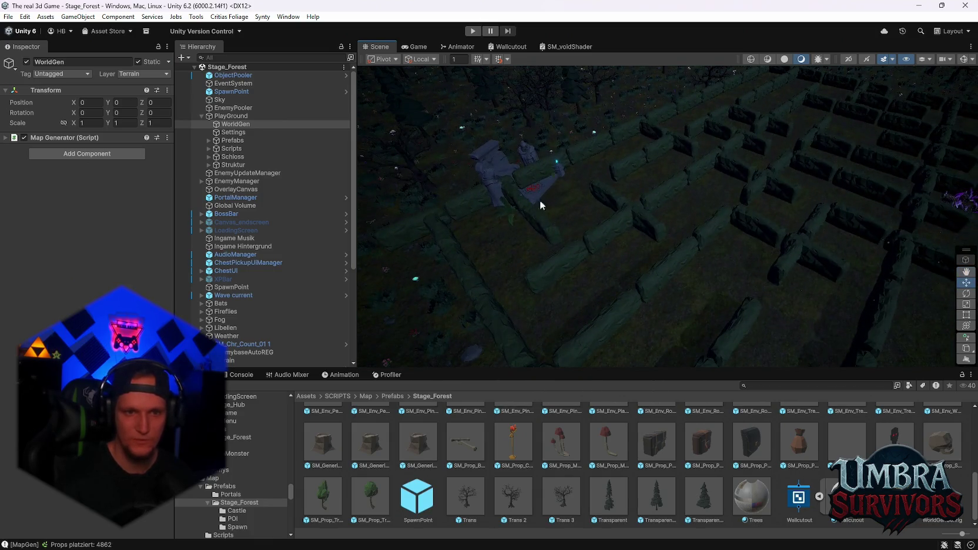
- Look down on the maze from higher up, then move in close to its stone walls
mouse_move(624, 248)
left_mouse_down()
mouse_move(657, 283)
mouse_move(645, 256)
mouse_move(657, 284)
mouse_move(755, 272)
mouse_move(788, 241)
mouse_move(541, 189)
left_mouse_up()
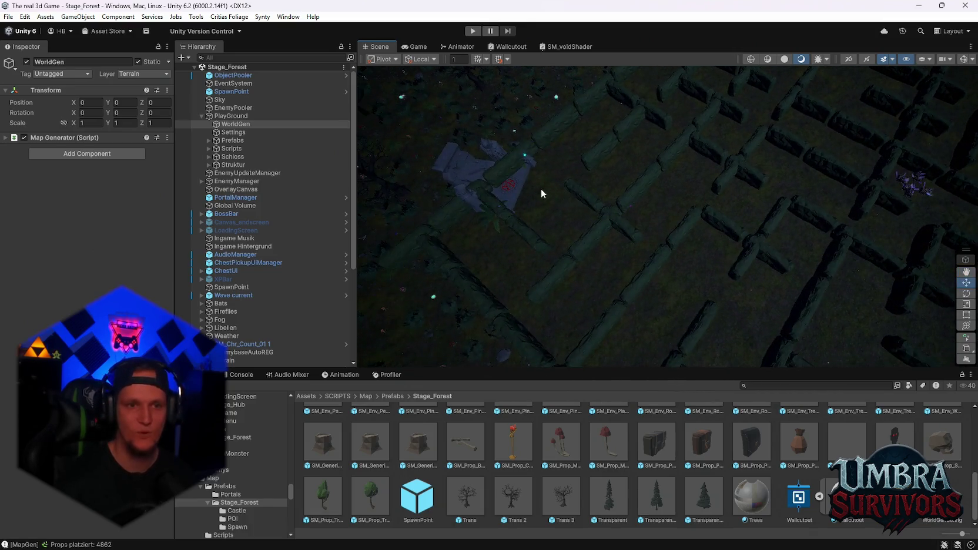
scroll(589, 170, "up", 10)
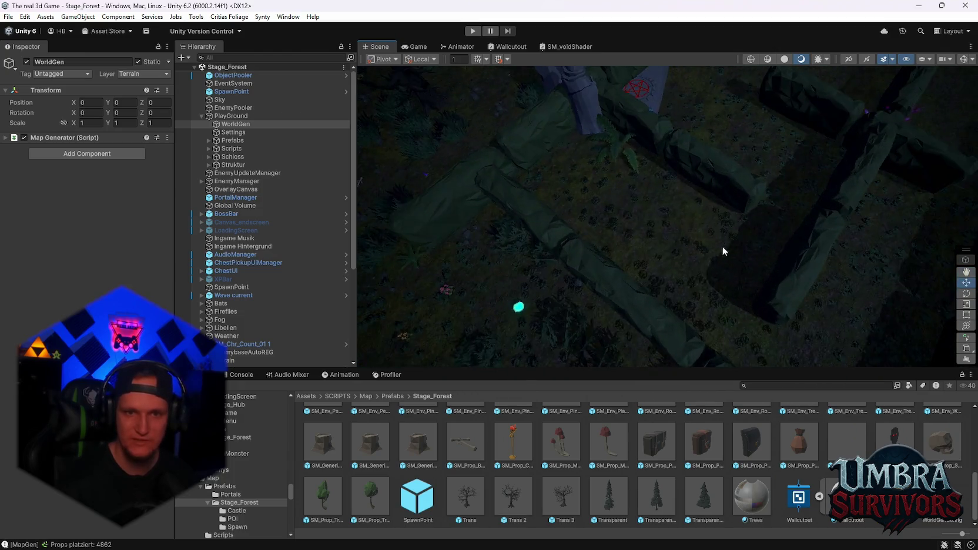
scroll(723, 251, "down", 10)
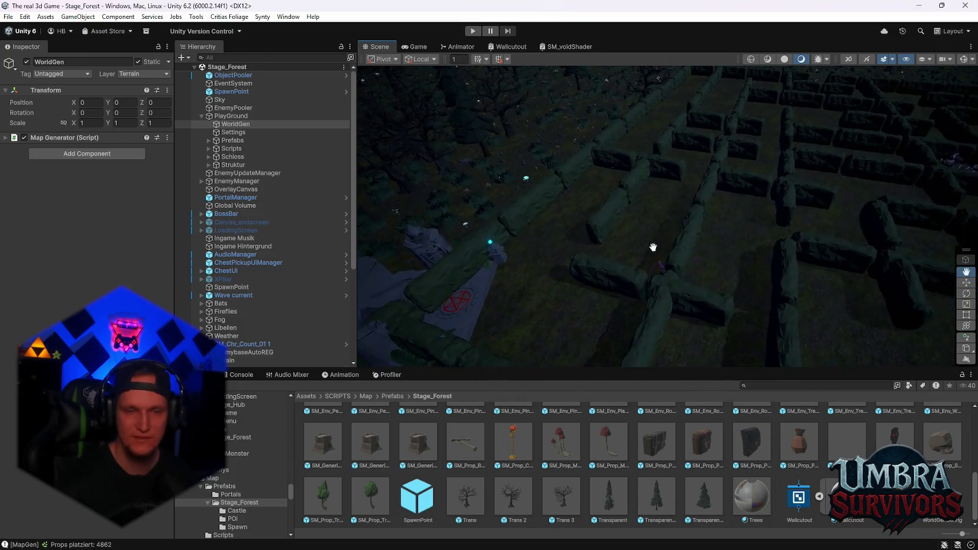
mouse_move(756, 256)
left_mouse_down()
mouse_move(543, 197)
mouse_move(624, 144)
mouse_move(526, 221)
left_mouse_up()
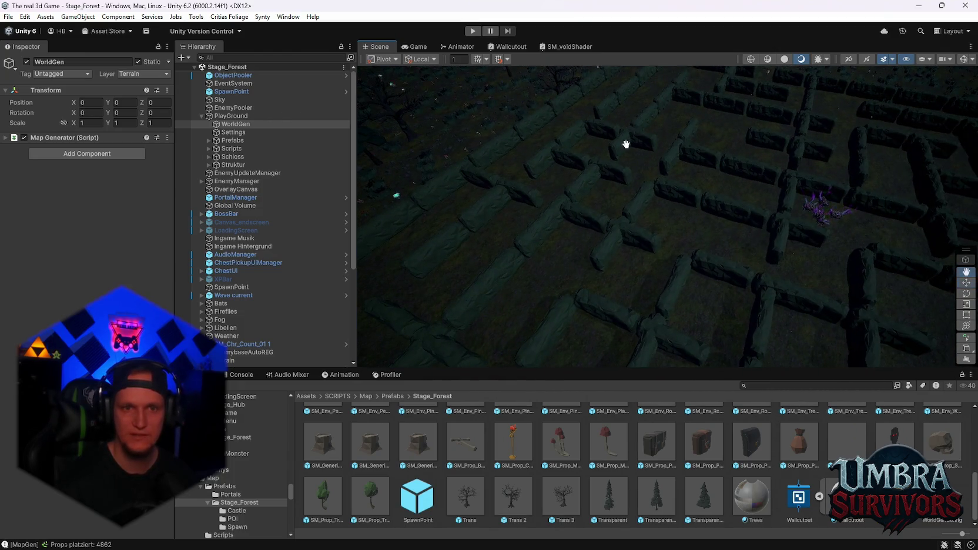
mouse_move(718, 171)
left_mouse_down()
mouse_move(696, 170)
mouse_move(731, 211)
mouse_move(631, 126)
mouse_move(796, 177)
mouse_move(827, 247)
mouse_move(770, 242)
mouse_move(613, 178)
mouse_move(625, 243)
mouse_move(680, 180)
mouse_move(698, 192)
mouse_move(685, 235)
mouse_move(630, 330)
left_mouse_up()
mouse_move(650, 294)
left_mouse_down()
mouse_move(693, 255)
mouse_move(659, 211)
mouse_move(697, 296)
mouse_move(720, 316)
left_mouse_up()
mouse_move(668, 204)
left_mouse_down()
mouse_move(591, 168)
mouse_move(562, 207)
mouse_move(608, 187)
mouse_move(612, 129)
mouse_move(681, 201)
mouse_move(611, 180)
mouse_move(658, 200)
mouse_move(585, 231)
mouse_move(531, 280)
mouse_move(605, 294)
mouse_move(727, 132)
left_mouse_up()
mouse_move(689, 128)
left_mouse_down()
mouse_move(712, 131)
mouse_move(700, 218)
mouse_move(652, 94)
mouse_move(617, 126)
mouse_move(514, 149)
mouse_move(443, 227)
mouse_move(582, 215)
mouse_move(615, 286)
mouse_move(630, 208)
mouse_move(635, 233)
mouse_move(710, 225)
mouse_move(579, 235)
mouse_move(605, 178)
mouse_move(453, 211)
mouse_move(703, 181)
mouse_move(666, 183)
mouse_move(609, 226)
mouse_move(637, 238)
mouse_move(620, 178)
mouse_move(568, 212)
mouse_move(619, 267)
mouse_move(698, 174)
mouse_move(718, 184)
mouse_move(683, 233)
mouse_move(768, 124)
mouse_move(635, 153)
mouse_move(689, 214)
mouse_move(647, 203)
mouse_move(696, 183)
mouse_move(655, 205)
mouse_move(618, 170)
mouse_move(654, 183)
mouse_move(705, 254)
mouse_move(623, 265)
mouse_move(619, 234)
mouse_move(635, 223)
mouse_move(638, 254)
mouse_move(681, 278)
mouse_move(632, 276)
mouse_move(655, 327)
mouse_move(666, 294)
mouse_move(736, 312)
mouse_move(692, 340)
mouse_move(626, 326)
mouse_move(763, 252)
mouse_move(709, 277)
mouse_move(633, 283)
mouse_move(694, 244)
mouse_move(568, 275)
mouse_move(647, 308)
mouse_move(631, 246)
mouse_move(829, 263)
mouse_move(693, 242)
mouse_move(585, 269)
mouse_move(670, 166)
mouse_move(658, 165)
mouse_move(643, 191)
left_mouse_up()
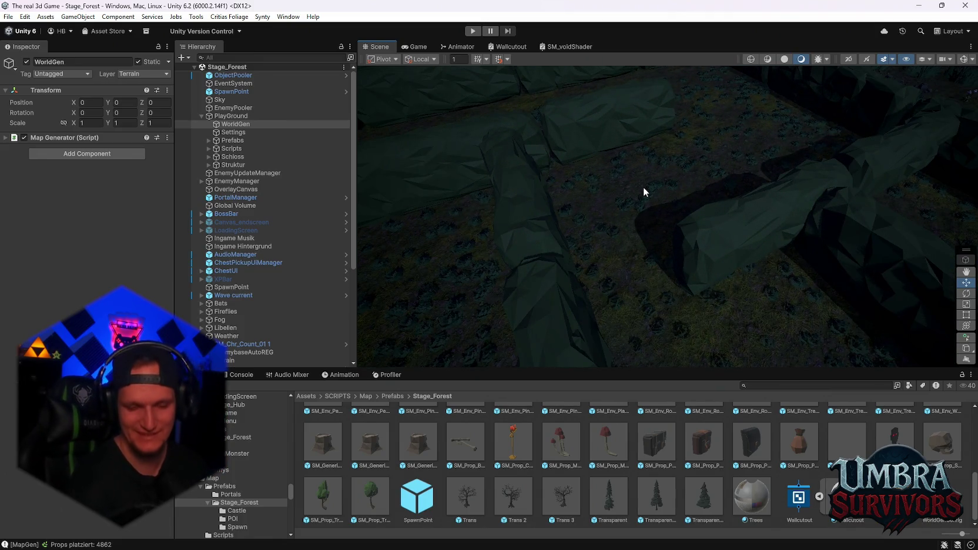
- Fly over the stone maze and across the forest floor with its grave-like ruins
mouse_move(573, 242)
left_mouse_down()
mouse_move(753, 192)
mouse_move(664, 242)
mouse_move(784, 206)
left_mouse_up()
mouse_move(700, 219)
left_mouse_down()
mouse_move(657, 191)
mouse_move(679, 208)
mouse_move(690, 159)
mouse_move(612, 182)
mouse_move(766, 266)
mouse_move(704, 196)
left_mouse_up()
mouse_move(624, 139)
left_mouse_down()
mouse_move(669, 153)
mouse_move(531, 189)
left_mouse_up()
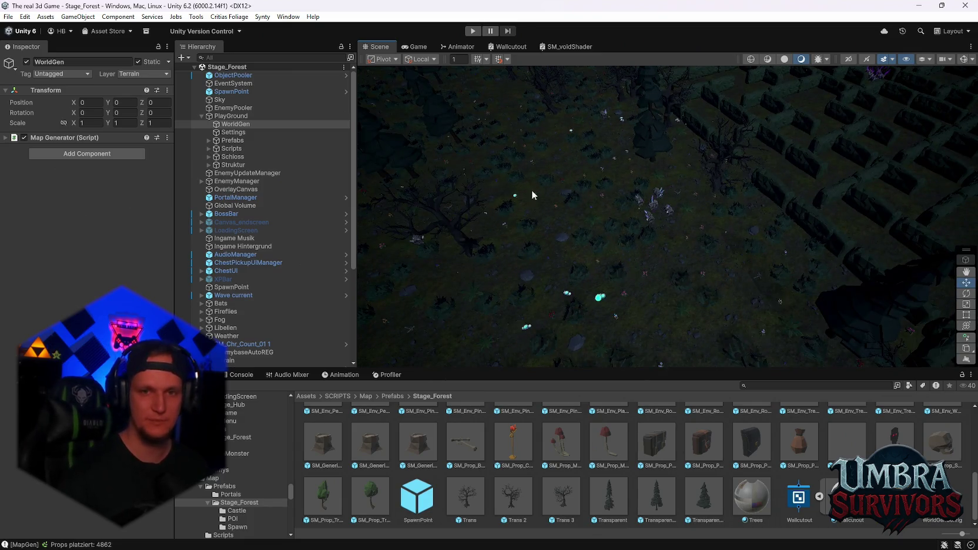
mouse_move(752, 193)
left_mouse_down()
mouse_move(658, 247)
mouse_move(706, 189)
left_mouse_up()
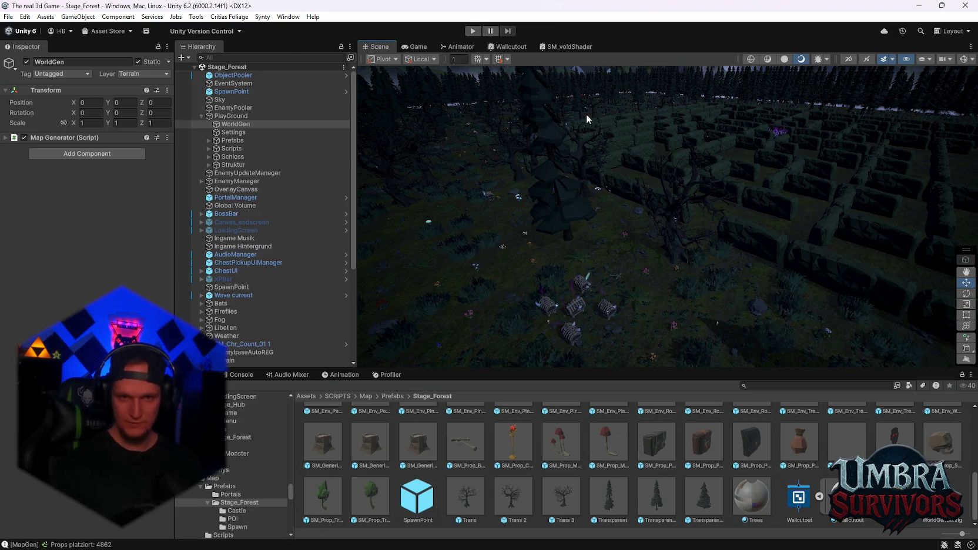
- Rise above the maze toward the treeline, then drop to ground level facing the cliffs
mouse_move(586, 114)
left_mouse_down()
mouse_move(807, 149)
mouse_move(688, 258)
mouse_move(653, 216)
mouse_move(596, 250)
mouse_move(644, 212)
mouse_move(633, 231)
mouse_move(721, 134)
mouse_move(597, 287)
left_mouse_up()
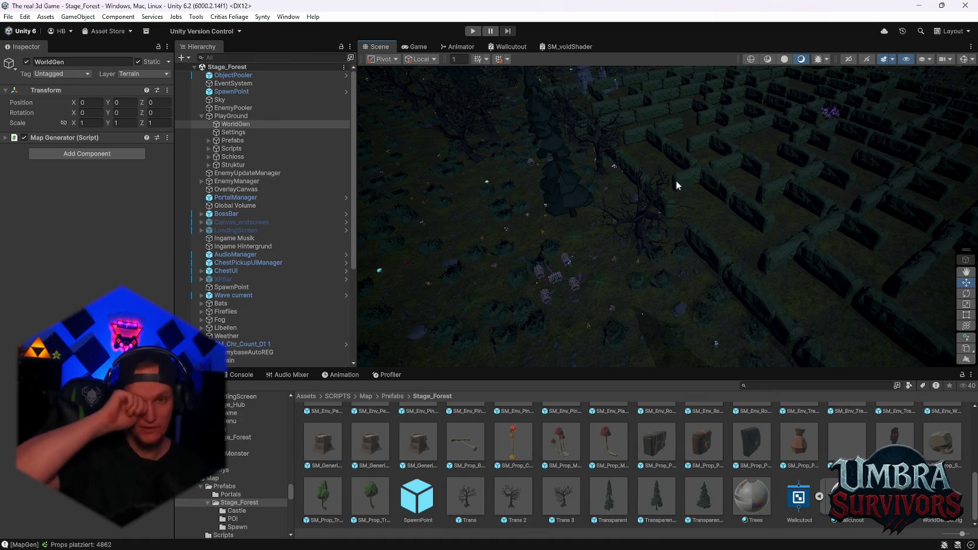
mouse_move(571, 263)
left_mouse_down()
mouse_move(590, 275)
mouse_move(645, 262)
mouse_move(654, 189)
mouse_move(569, 165)
mouse_move(685, 259)
mouse_move(628, 234)
left_mouse_up()
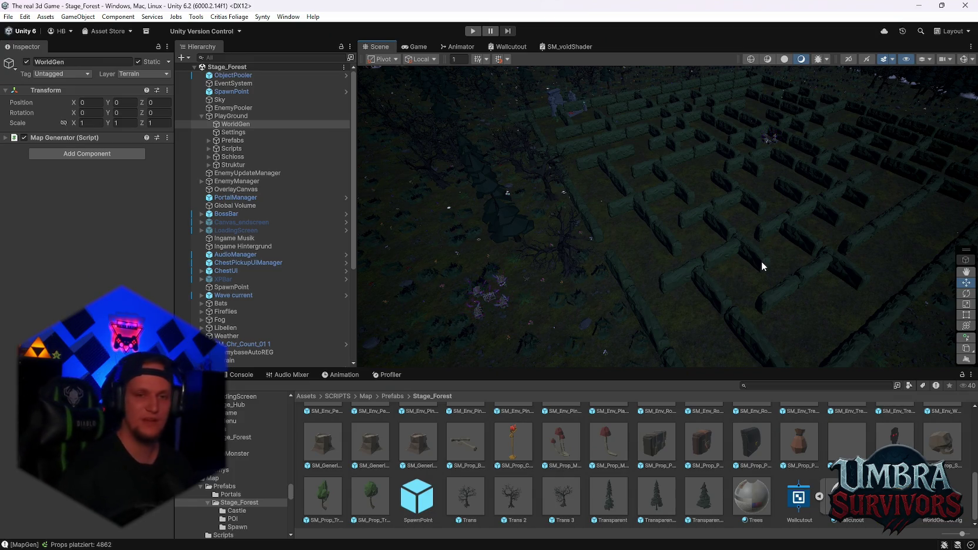
mouse_move(676, 203)
left_mouse_down()
mouse_move(617, 226)
mouse_move(692, 208)
left_mouse_up()
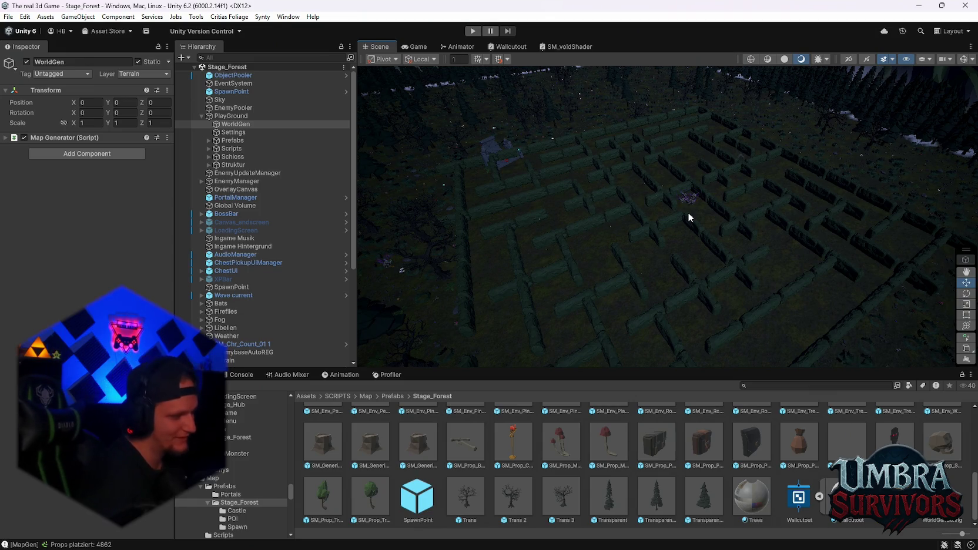
mouse_move(687, 212)
left_mouse_down()
mouse_move(603, 270)
mouse_move(641, 176)
mouse_move(712, 174)
mouse_move(685, 184)
left_mouse_up()
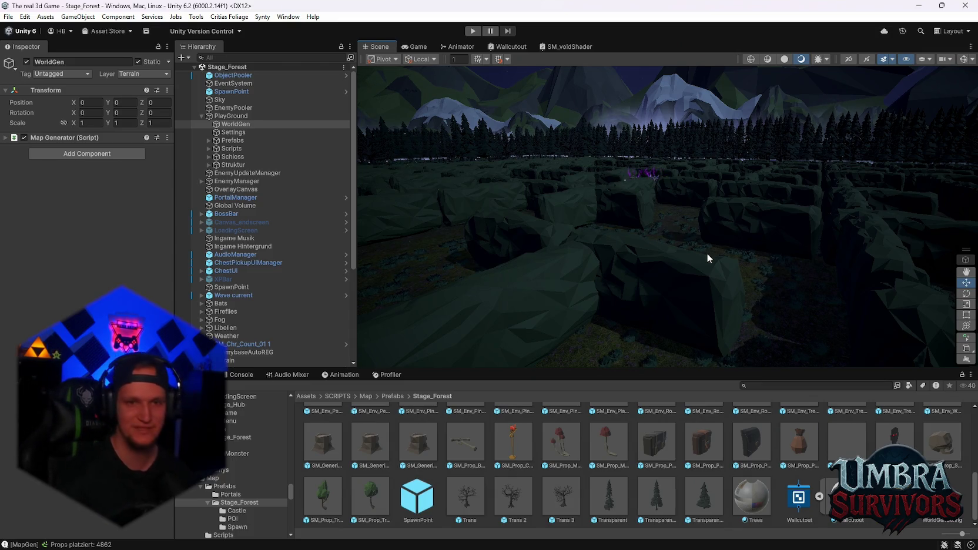
- Look steeply down over the maze and pan along it past the purple object
scroll(717, 238, "down", 5)
mouse_move(717, 238)
left_mouse_down()
mouse_move(693, 156)
mouse_move(722, 174)
mouse_move(659, 218)
mouse_move(663, 227)
mouse_move(592, 207)
mouse_move(592, 217)
mouse_move(635, 193)
mouse_move(691, 182)
left_mouse_up()
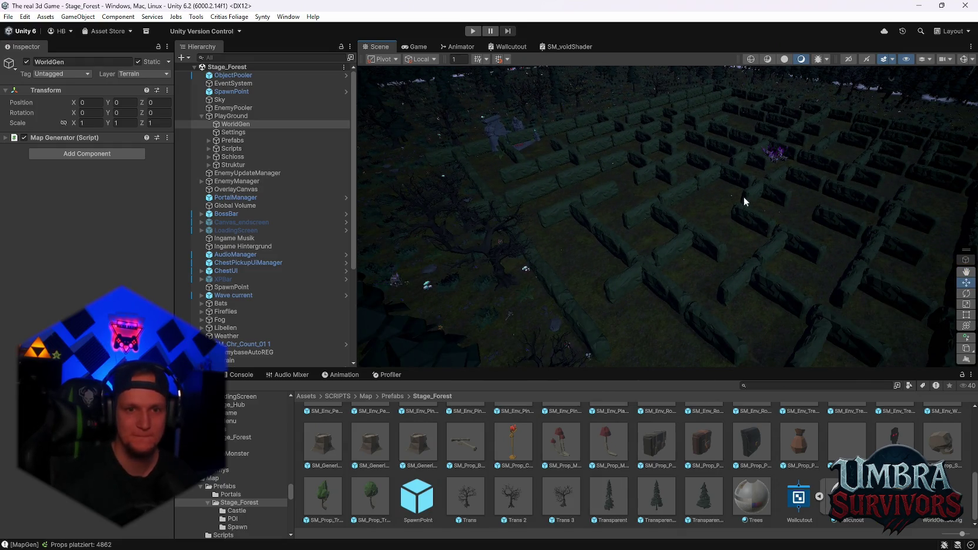
mouse_move(779, 210)
left_mouse_down()
mouse_move(714, 190)
mouse_move(744, 190)
left_mouse_up()
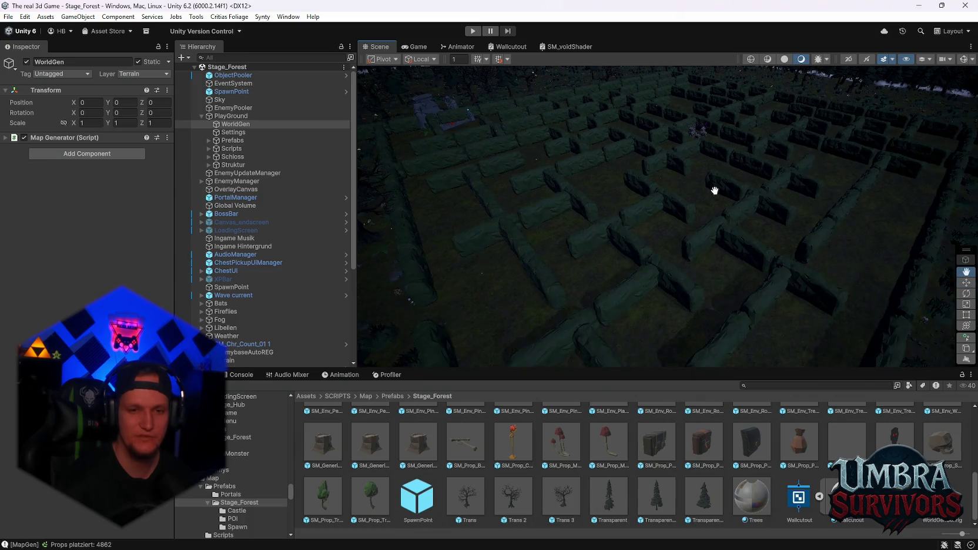
mouse_move(728, 155)
left_mouse_down()
mouse_move(741, 175)
mouse_move(750, 156)
mouse_move(739, 171)
mouse_move(607, 209)
mouse_move(624, 195)
mouse_move(640, 140)
left_mouse_up()
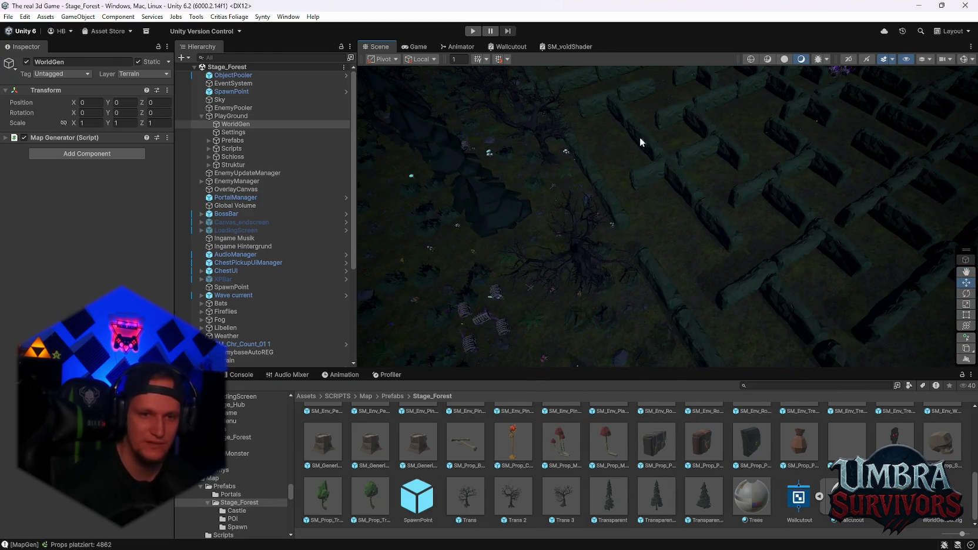
scroll(687, 229, "up", 5)
scroll(673, 249, "down", 5)
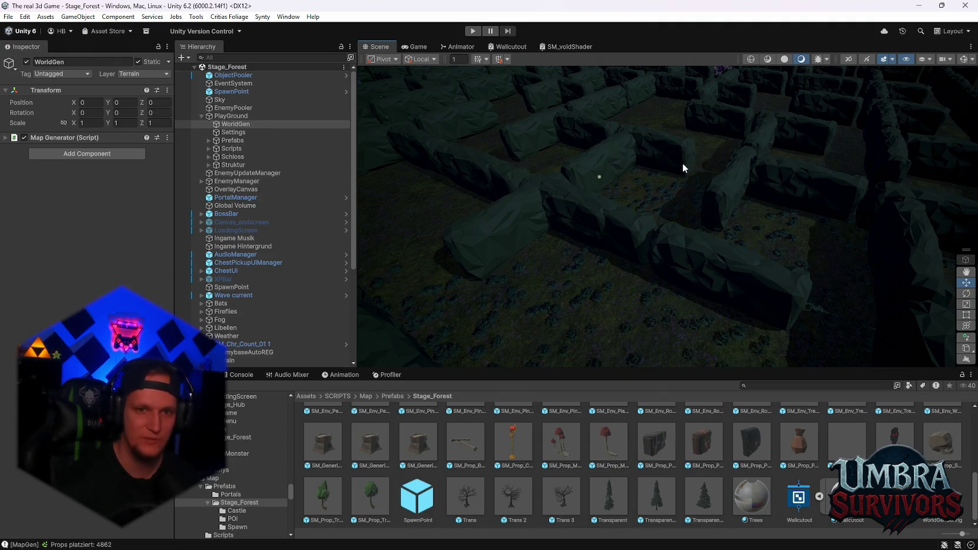
scroll(699, 197, "down", 3)
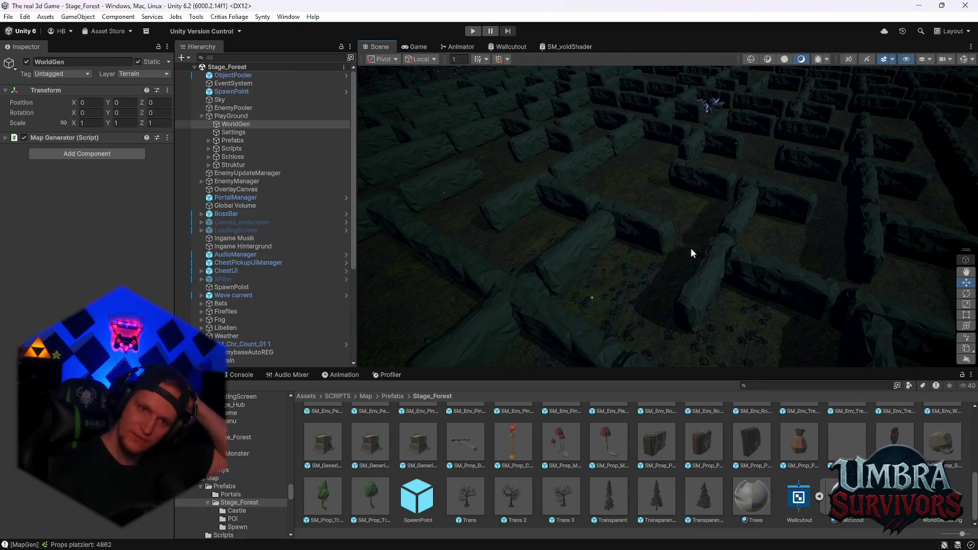
- Move across other parts of the maze to see its walls from different angles
mouse_move(715, 258)
left_mouse_down()
mouse_move(595, 201)
mouse_move(637, 198)
mouse_move(624, 233)
mouse_move(674, 214)
left_mouse_up()
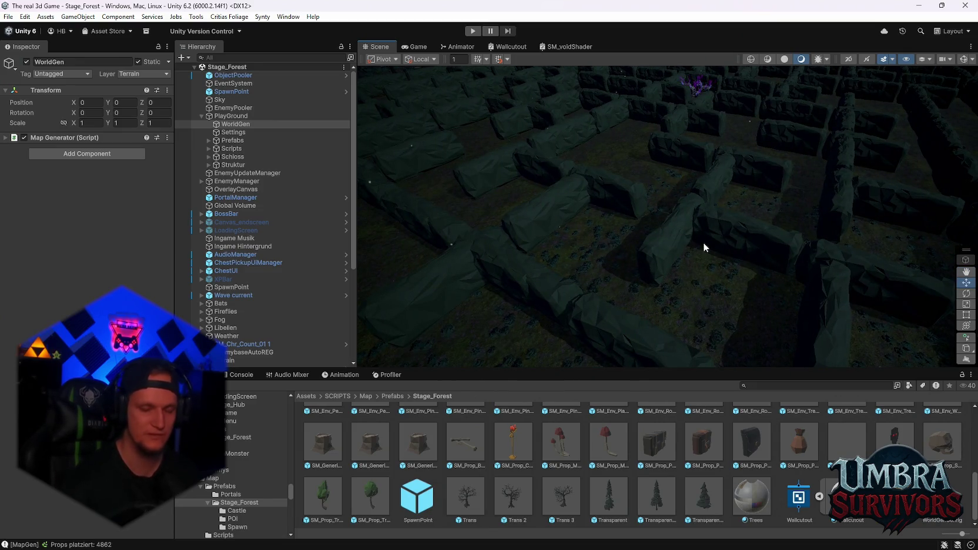
mouse_move(688, 259)
left_mouse_down()
mouse_move(710, 216)
mouse_move(696, 257)
mouse_move(729, 256)
left_mouse_up()
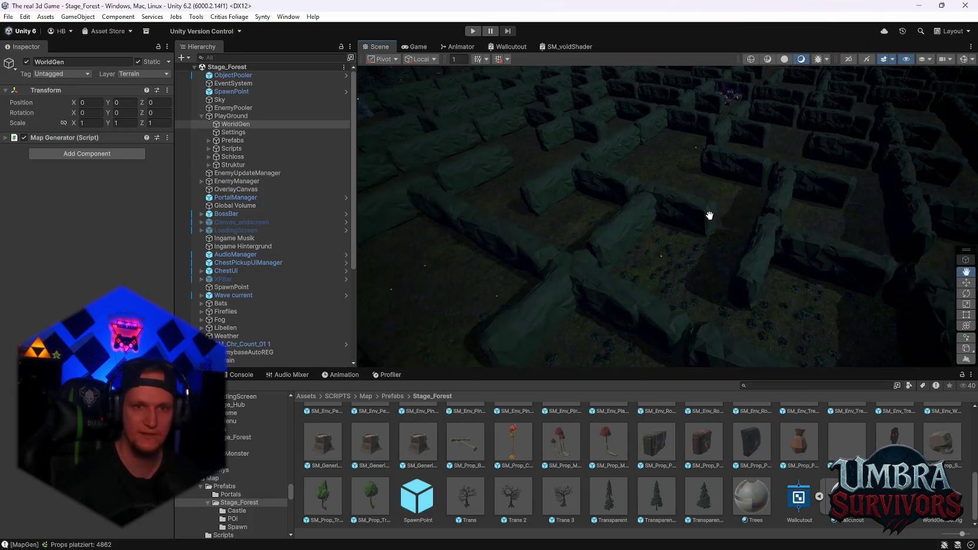
scroll(770, 223, "down", 2)
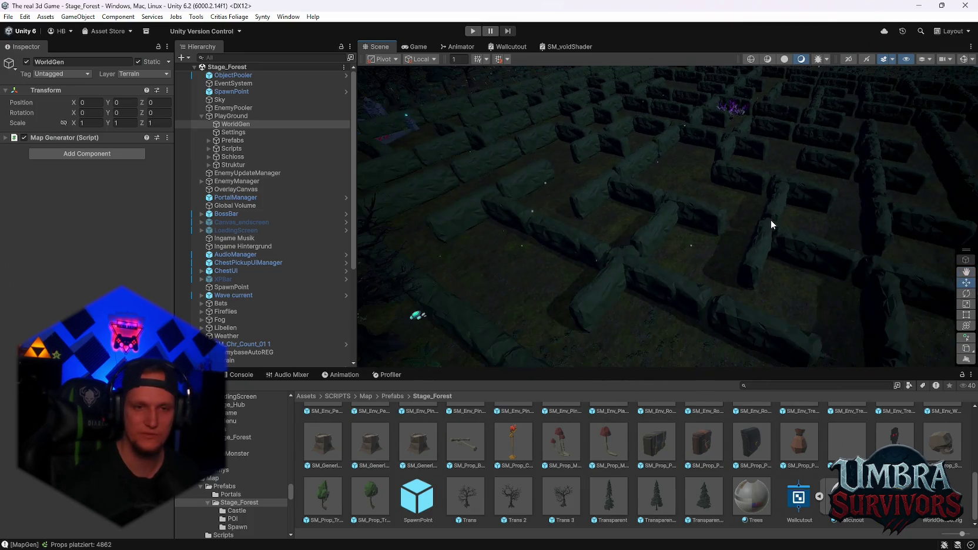
scroll(771, 223, "down", 3)
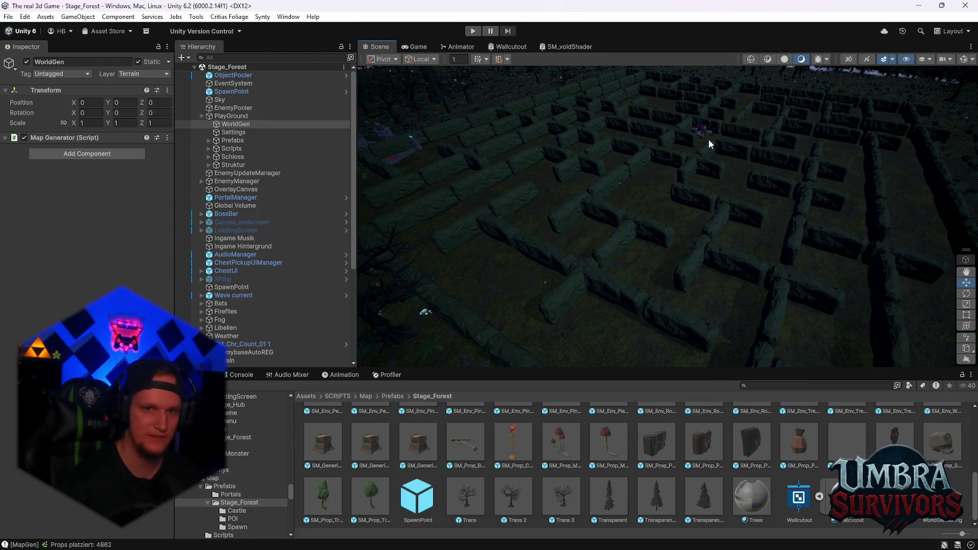
mouse_move(798, 165)
left_mouse_down()
mouse_move(699, 139)
mouse_move(774, 148)
mouse_move(755, 165)
left_mouse_up()
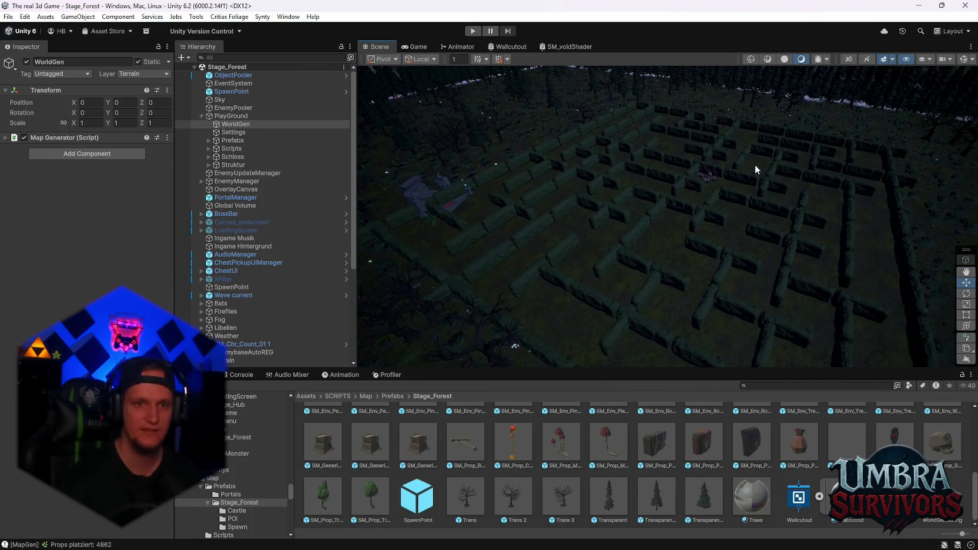
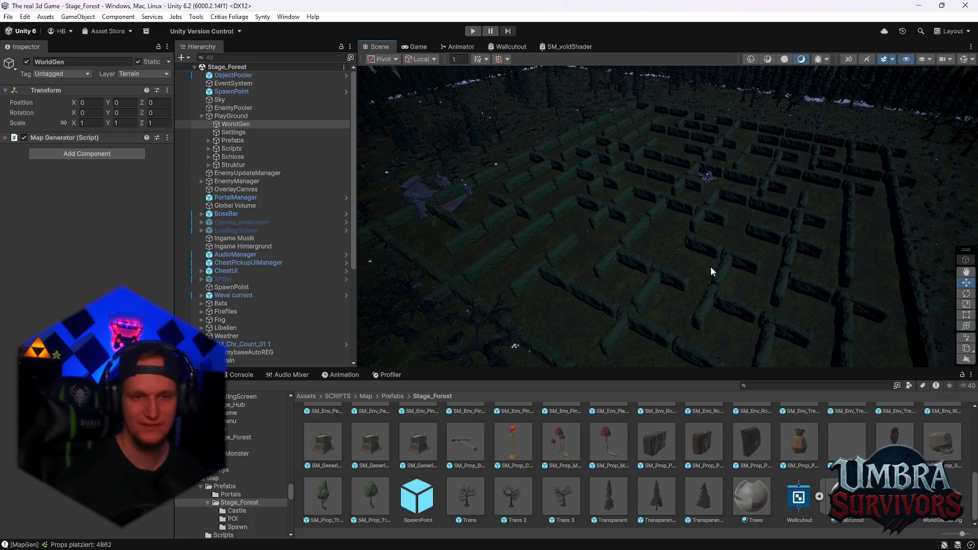
- Pan and zoom the maze view to show open ground
scroll(584, 205, "up", 2)
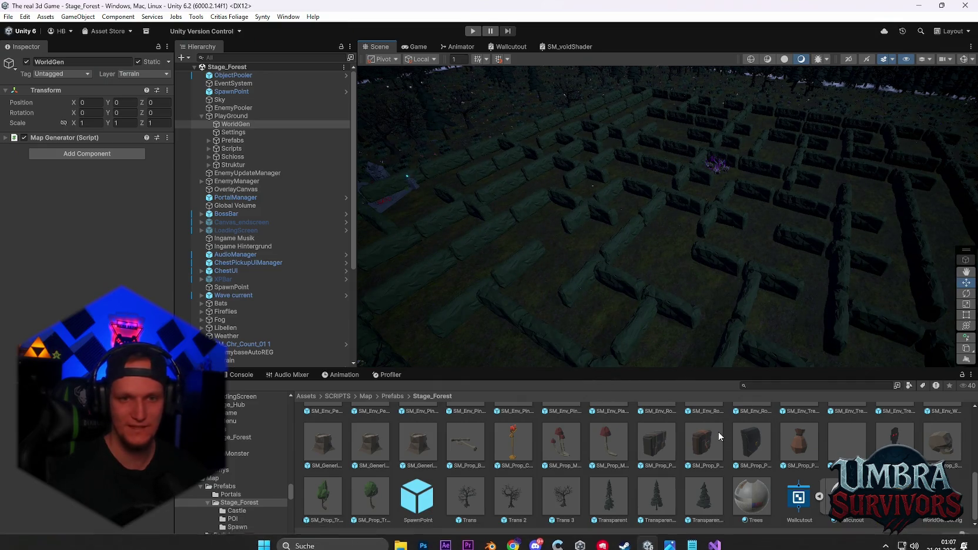
scroll(742, 303, "down", 3)
scroll(684, 217, "down", 5)
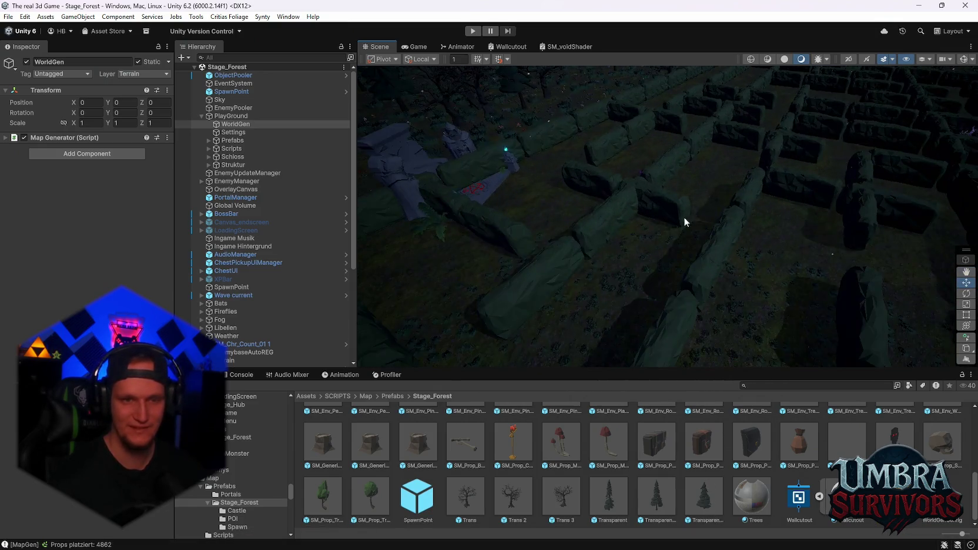
left_click_drag(733, 239, 672, 250)
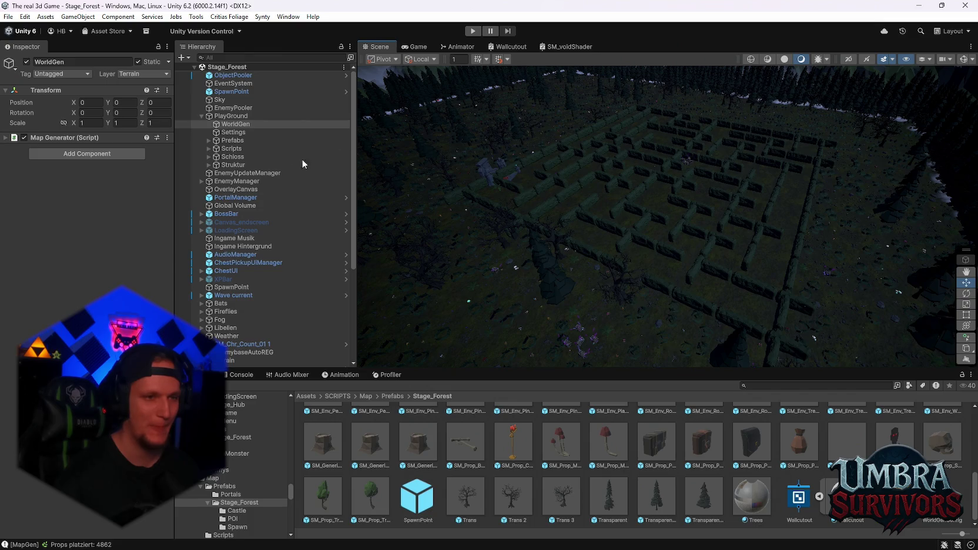
- Reopen Stage_Hub, play it, and walk through the portal to the Stage 1 intro screen
left_click(10, 17)
mouse_move(70, 52)
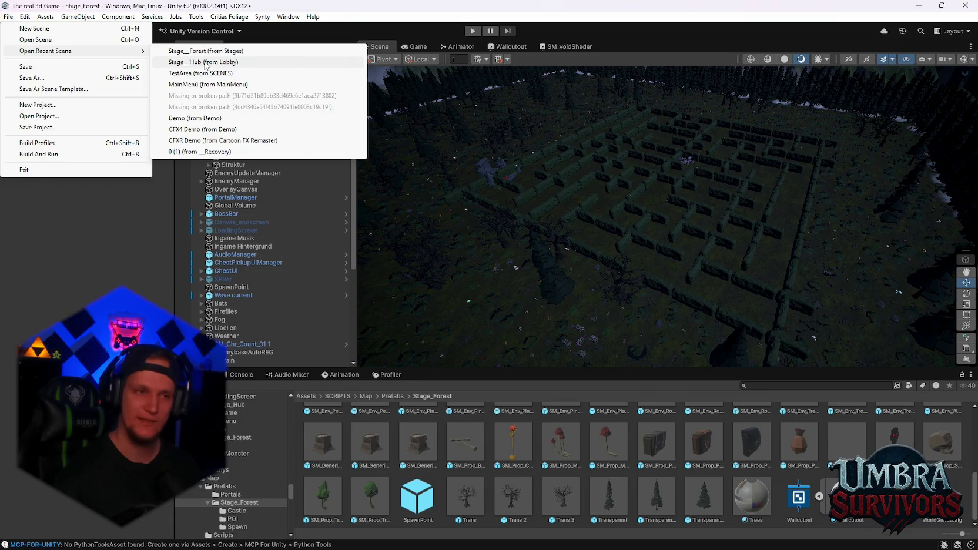
left_click(206, 62)
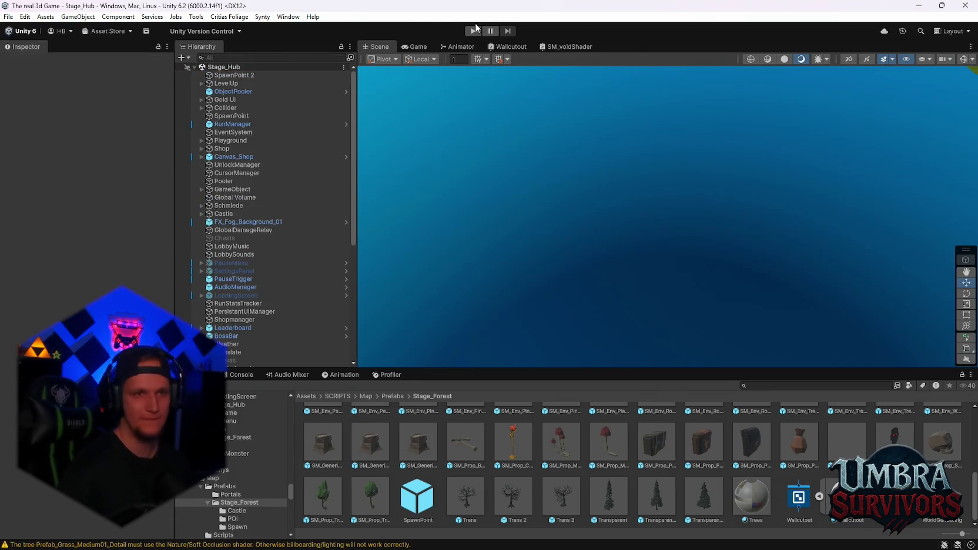
left_click(474, 30)
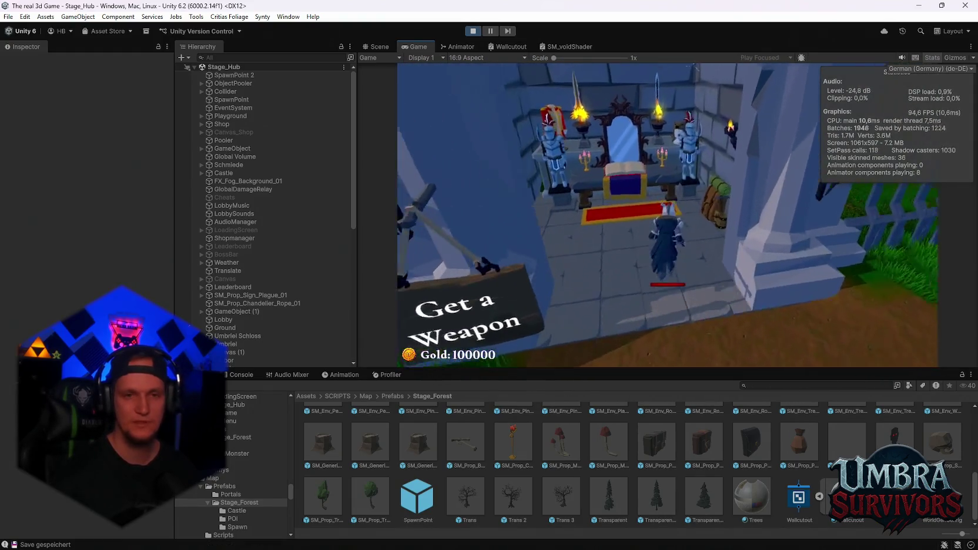
key("Escape")
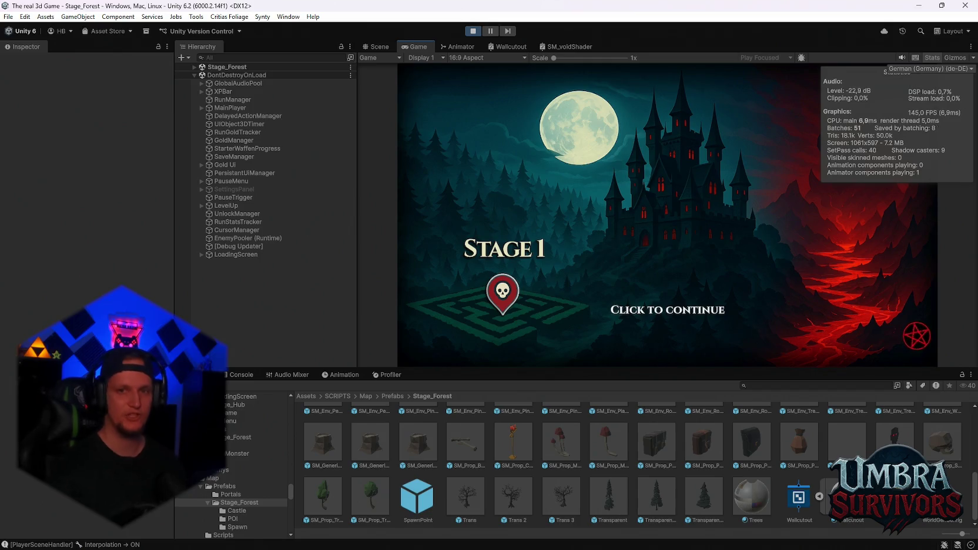
- Continue into the Stage 1 forest, walk forward, pause, and view the Scene tab
key("space")
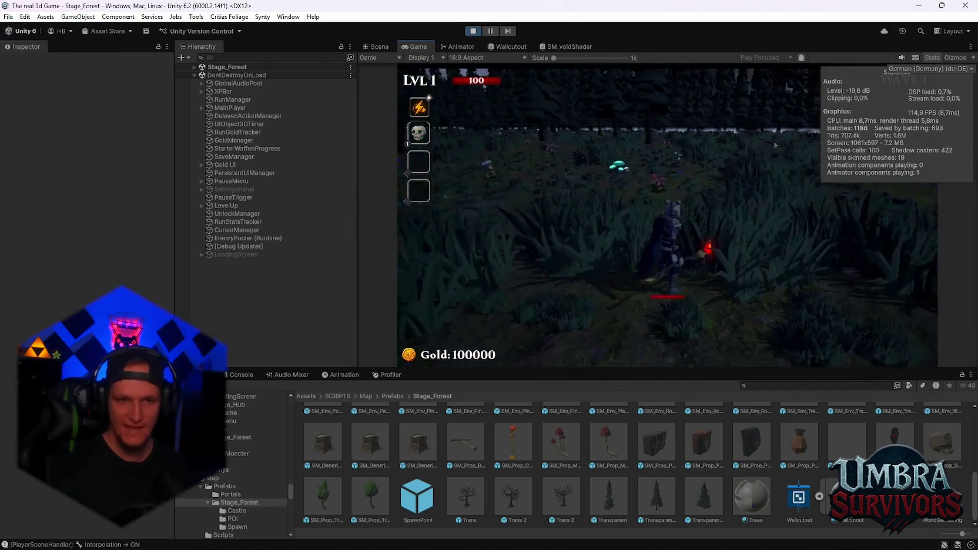
key("w")
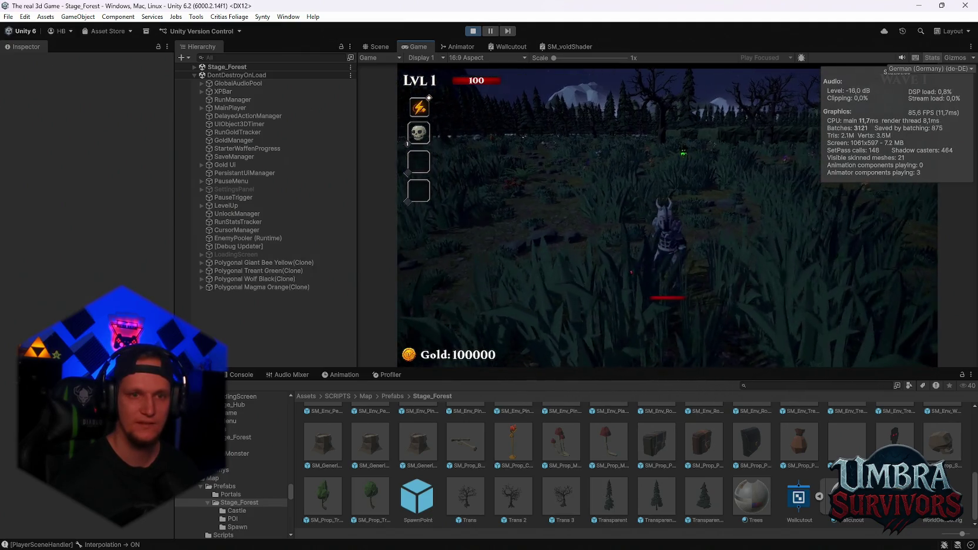
key("Escape")
left_click(381, 46)
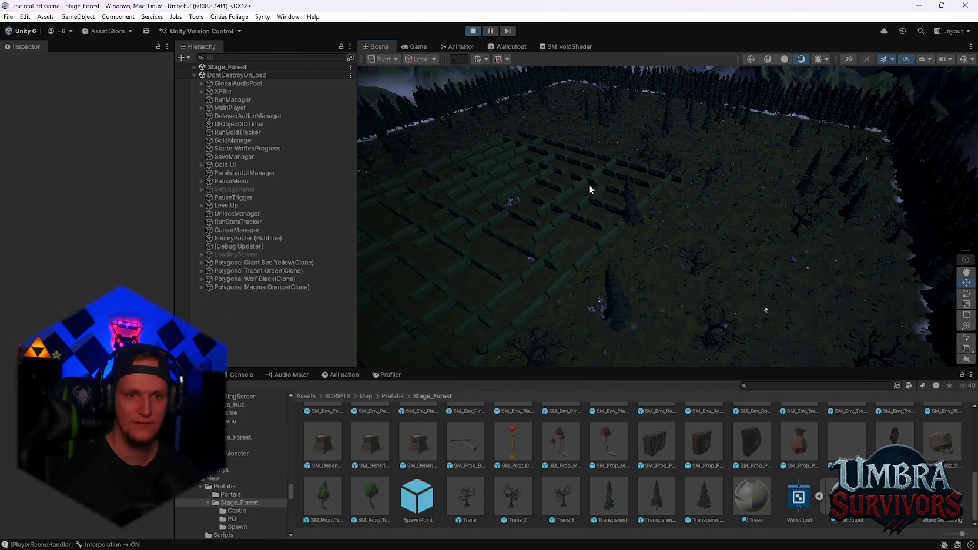
- Select the MapGen SpawnPoint console log, pan to that spot, then return to the Game view
left_click(232, 376)
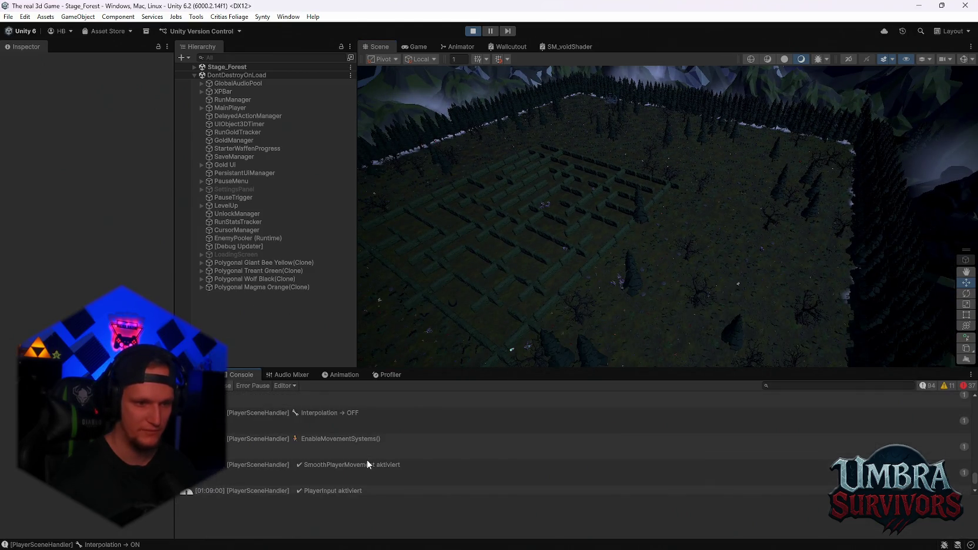
scroll(366, 460, "up", 1)
left_click(367, 460)
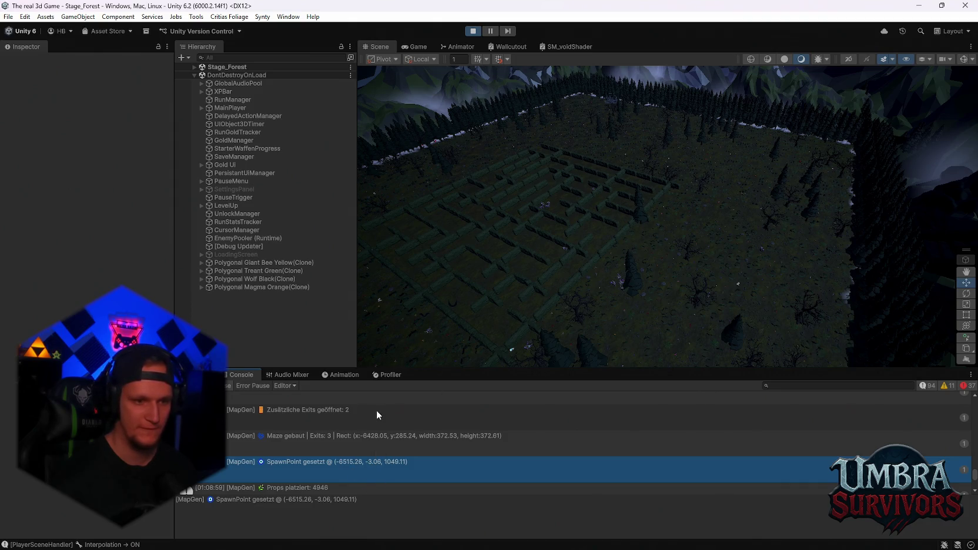
mouse_move(459, 310)
left_mouse_down()
mouse_move(563, 236)
mouse_move(580, 253)
mouse_move(660, 254)
mouse_move(598, 236)
mouse_move(637, 208)
mouse_move(647, 283)
mouse_move(660, 146)
mouse_move(686, 97)
mouse_move(665, 237)
mouse_move(439, 141)
left_mouse_up()
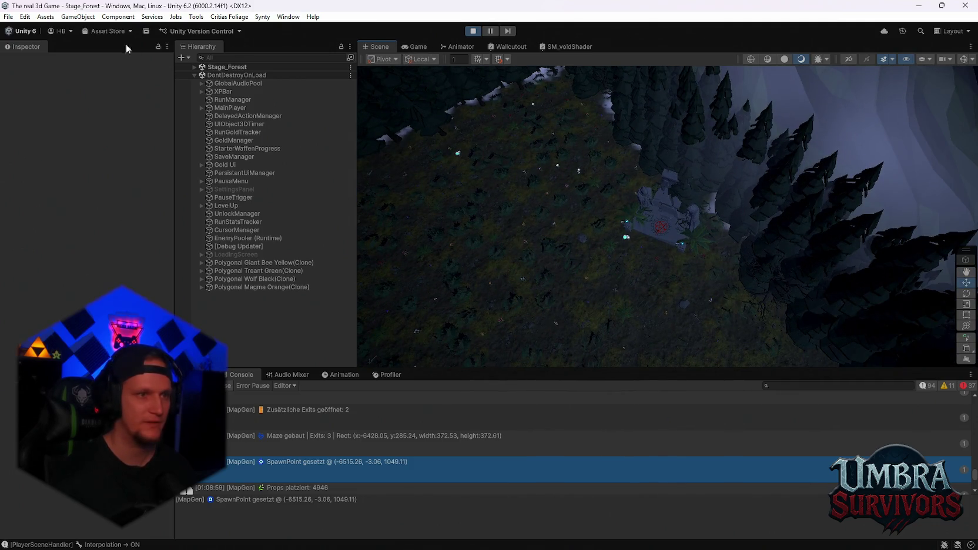
left_click(415, 47)
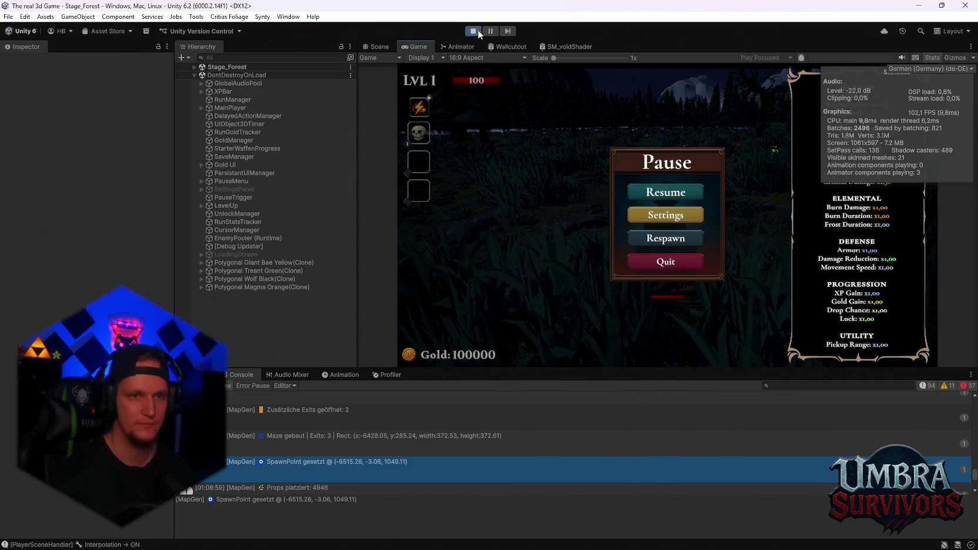
- Exit Play mode and browse back to the Stage_Forest Spawn prefab folder
left_click(477, 32)
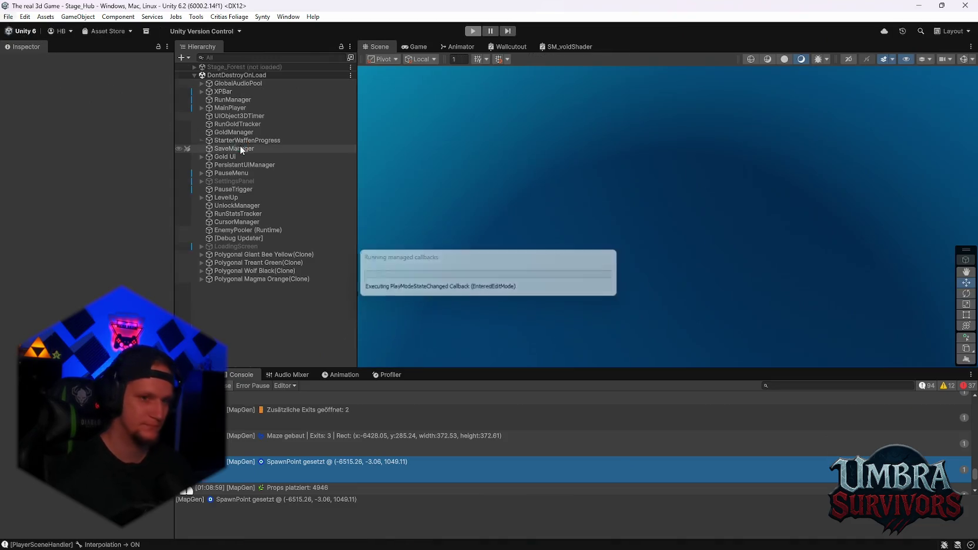
left_click(8, 17)
left_click(194, 374)
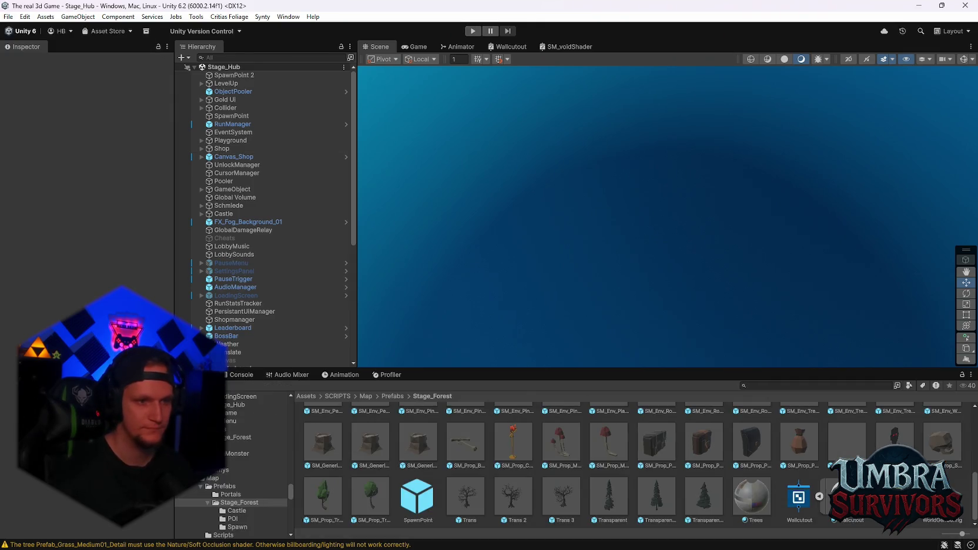
left_click(238, 526)
- Tag the SM_Env_Brick_Rubble_01 prefab as PlayerSpawn and start Play mode again
left_click(321, 428)
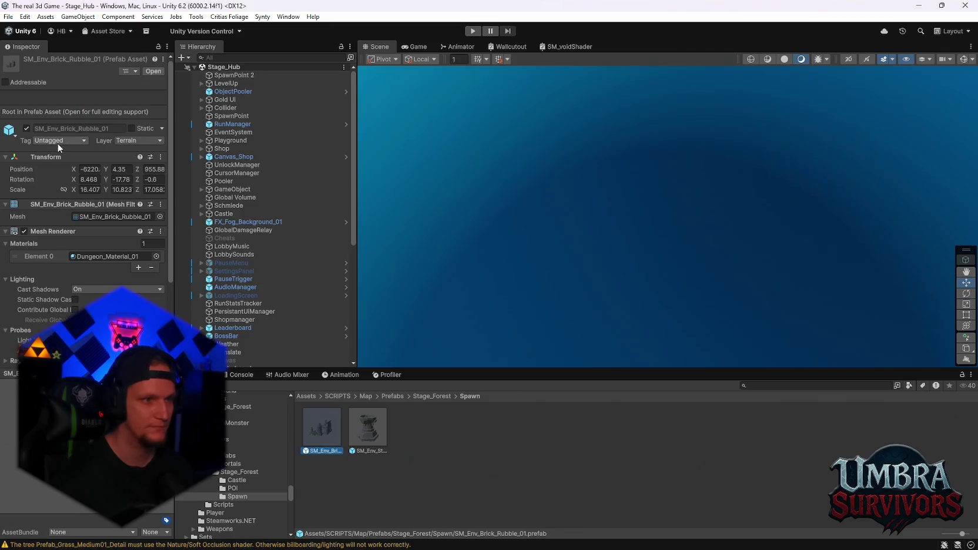
left_click(58, 143)
key("Escape")
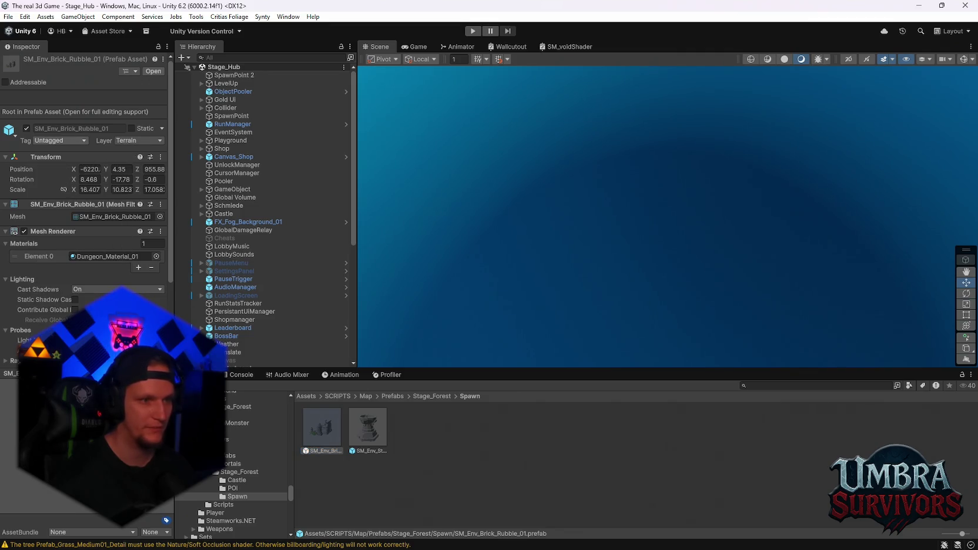
left_click(472, 31)
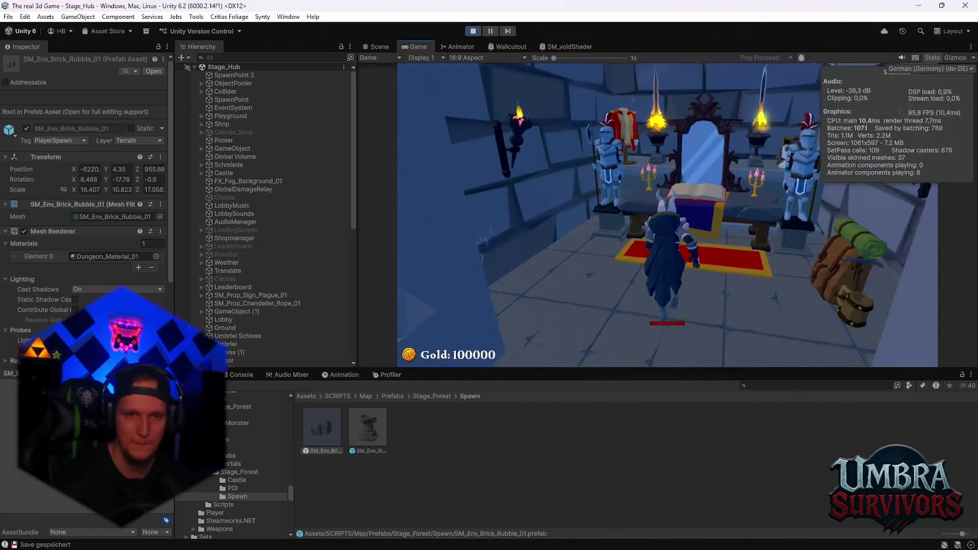
- Equip the Fire Staff, enter the Stage 1 portal, then pause and view the Scene tab
left_click(532, 134)
key("Escape")
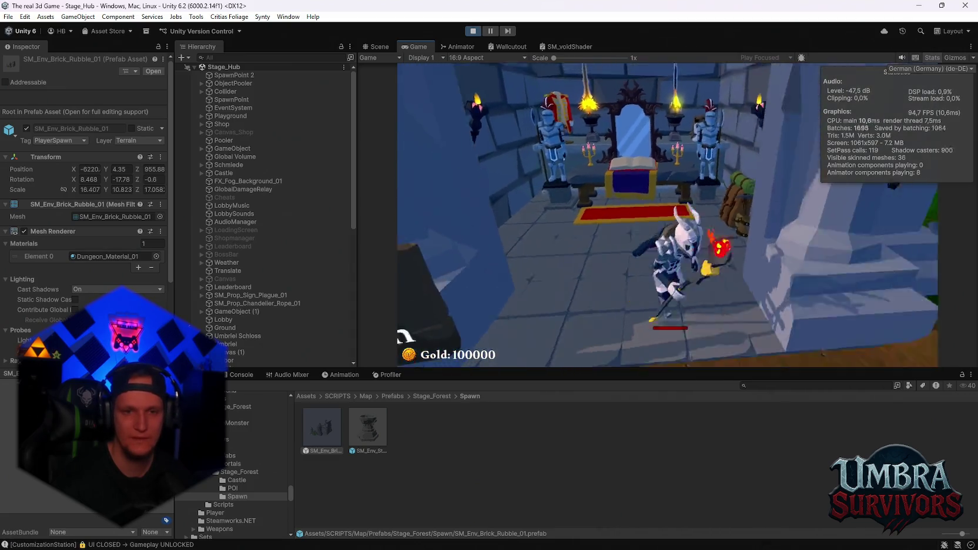
key("w")
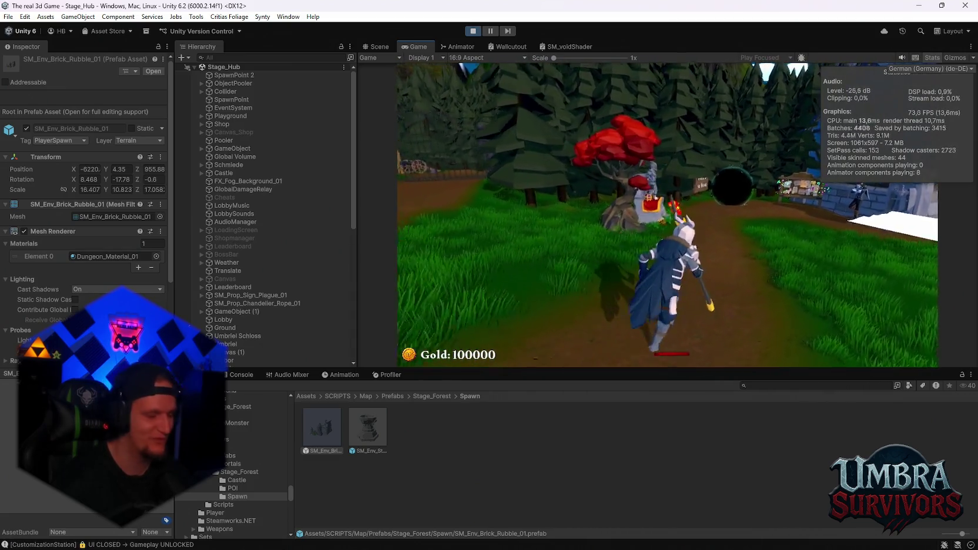
key("w")
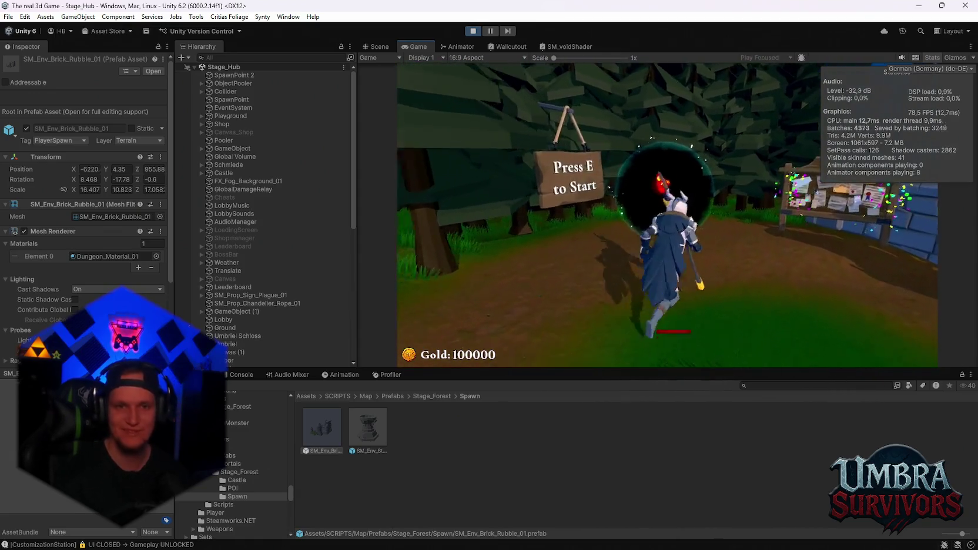
key("e")
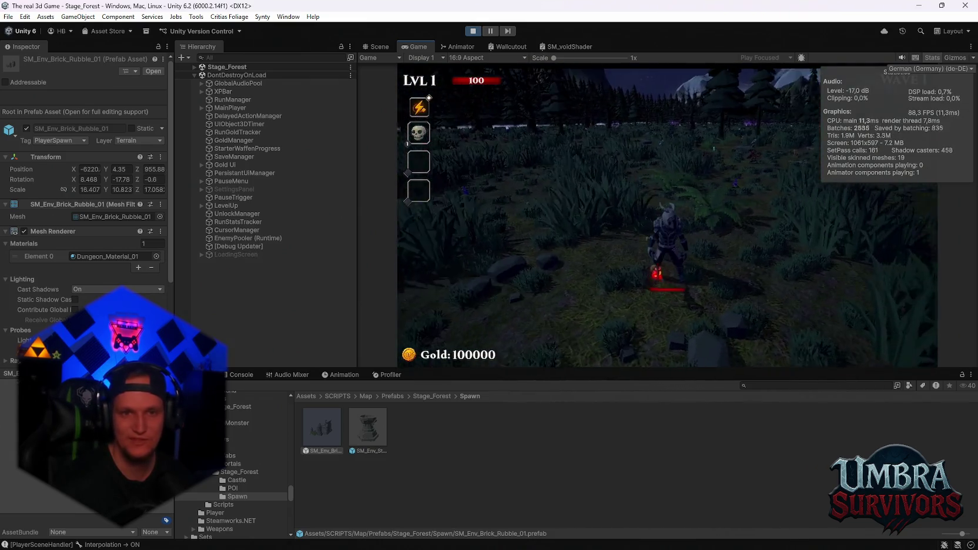
key("Escape")
left_click(376, 48)
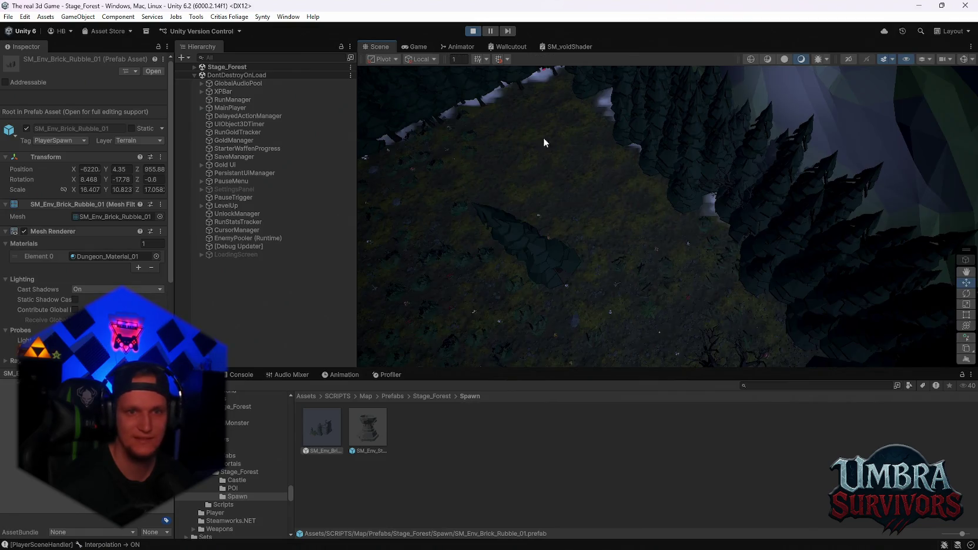
- Frame Stage_Forest's SpawnPoint from the Hierarchy and orbit out to an overhead maze view
scroll(542, 142, "down", 5)
mouse_move(677, 272)
left_mouse_down()
mouse_move(691, 286)
mouse_move(645, 269)
mouse_move(619, 292)
mouse_move(833, 282)
mouse_move(751, 206)
mouse_move(615, 202)
mouse_move(629, 214)
mouse_move(618, 112)
mouse_move(650, 135)
mouse_move(676, 222)
mouse_move(639, 211)
mouse_move(683, 271)
mouse_move(594, 262)
mouse_move(605, 250)
mouse_move(787, 244)
mouse_move(653, 232)
mouse_move(631, 251)
mouse_move(673, 210)
mouse_move(586, 220)
mouse_move(680, 216)
mouse_move(759, 334)
mouse_move(657, 187)
mouse_move(707, 258)
mouse_move(543, 188)
mouse_move(614, 194)
mouse_move(681, 168)
mouse_move(706, 272)
mouse_move(637, 232)
mouse_move(598, 236)
mouse_move(655, 218)
mouse_move(699, 244)
mouse_move(684, 218)
mouse_move(752, 210)
mouse_move(529, 208)
mouse_move(599, 206)
mouse_move(532, 218)
mouse_move(628, 247)
left_mouse_up()
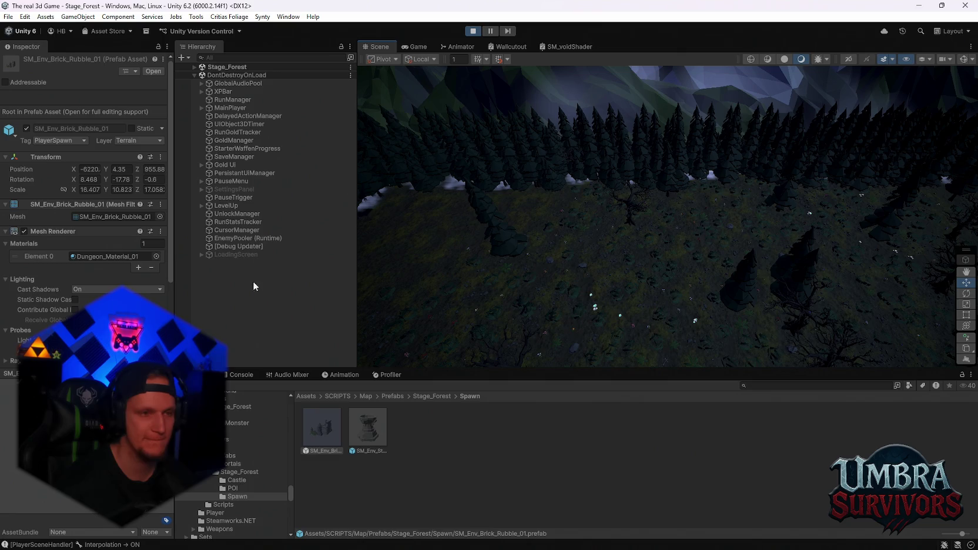
left_click(193, 68)
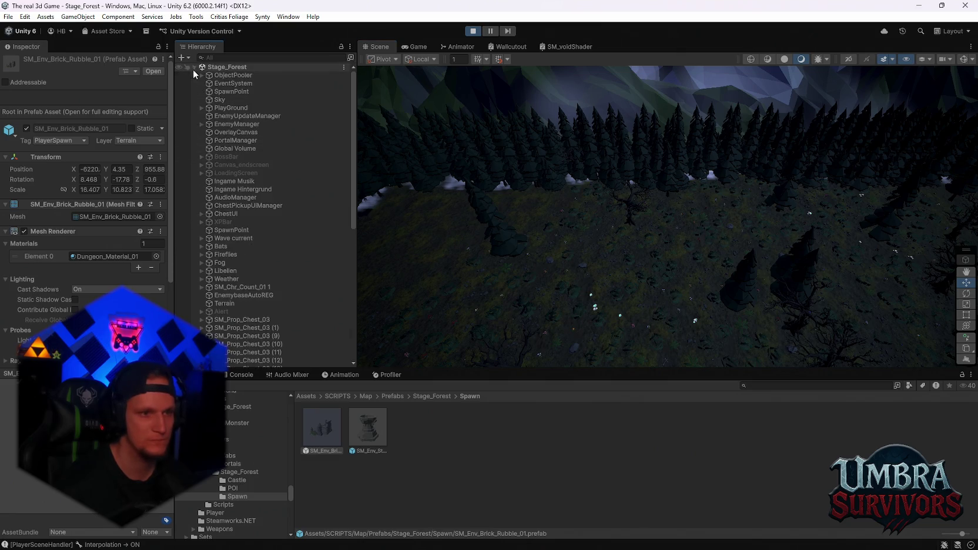
scroll(271, 217, "down", 2)
double_click(247, 200)
mouse_move(628, 266)
left_mouse_down()
mouse_move(655, 220)
mouse_move(695, 246)
mouse_move(709, 217)
mouse_move(739, 286)
mouse_move(518, 226)
left_mouse_up()
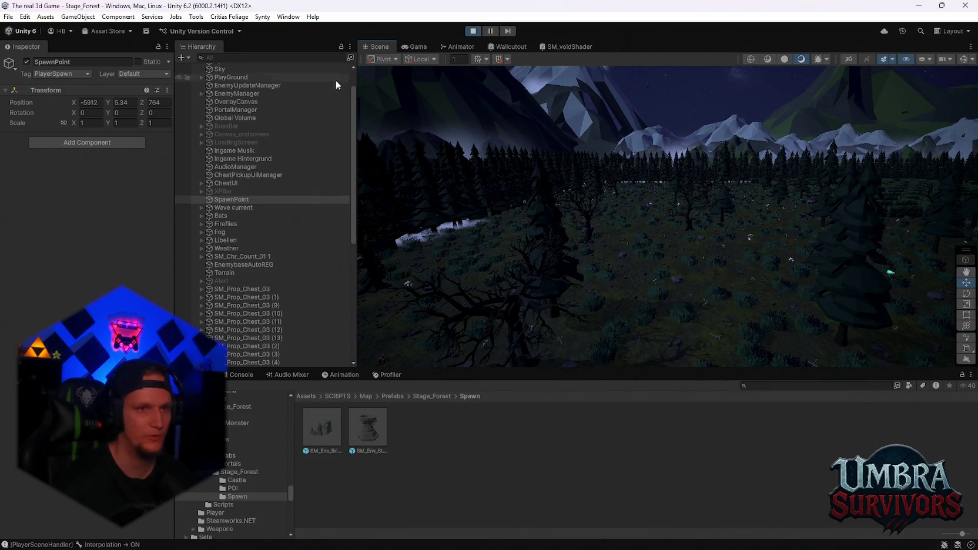
mouse_move(752, 257)
left_mouse_down()
mouse_move(746, 229)
mouse_move(704, 383)
mouse_move(740, 195)
mouse_move(721, 209)
mouse_move(689, 282)
mouse_move(798, 232)
mouse_move(626, 201)
mouse_move(724, 264)
mouse_move(746, 233)
mouse_move(572, 218)
mouse_move(647, 189)
mouse_move(660, 112)
mouse_move(693, 218)
mouse_move(714, 123)
mouse_move(690, 210)
mouse_move(637, 209)
mouse_move(698, 250)
mouse_move(687, 216)
mouse_move(595, 267)
left_mouse_up()
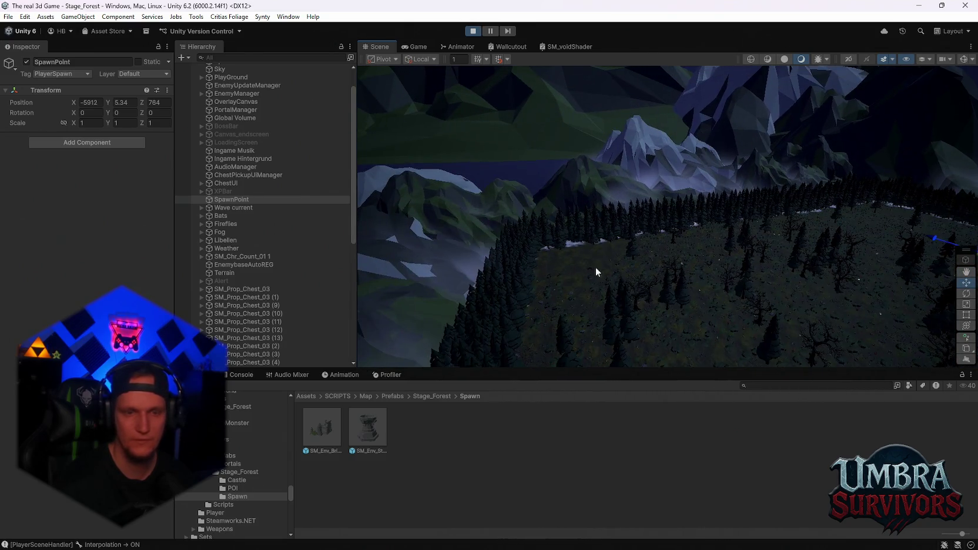
scroll(252, 267, "down", 5)
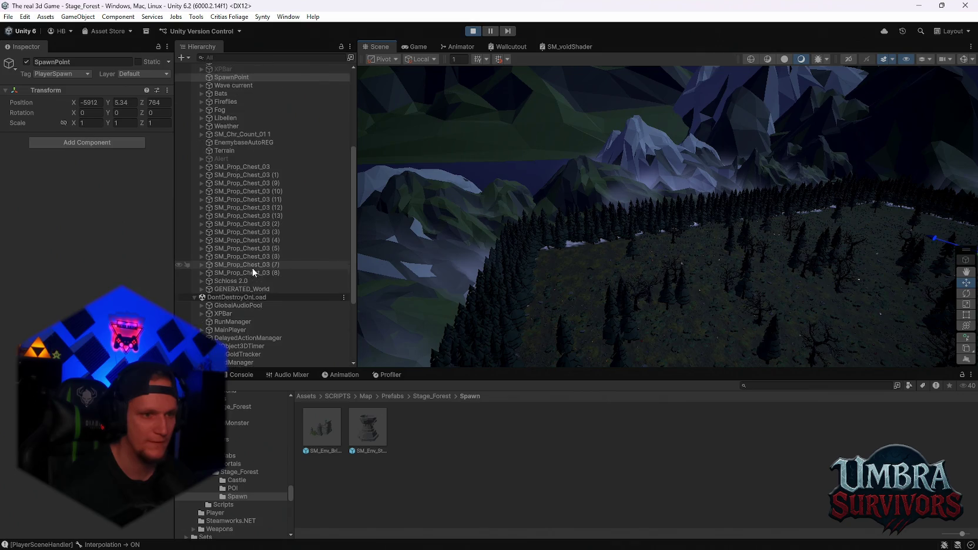
- Expand GENERATED_World > SpawnPoint and frame MAP_SPAWNPOINT in the Scene view
left_click(201, 289)
left_click(220, 276)
key("Right")
left_click(220, 283)
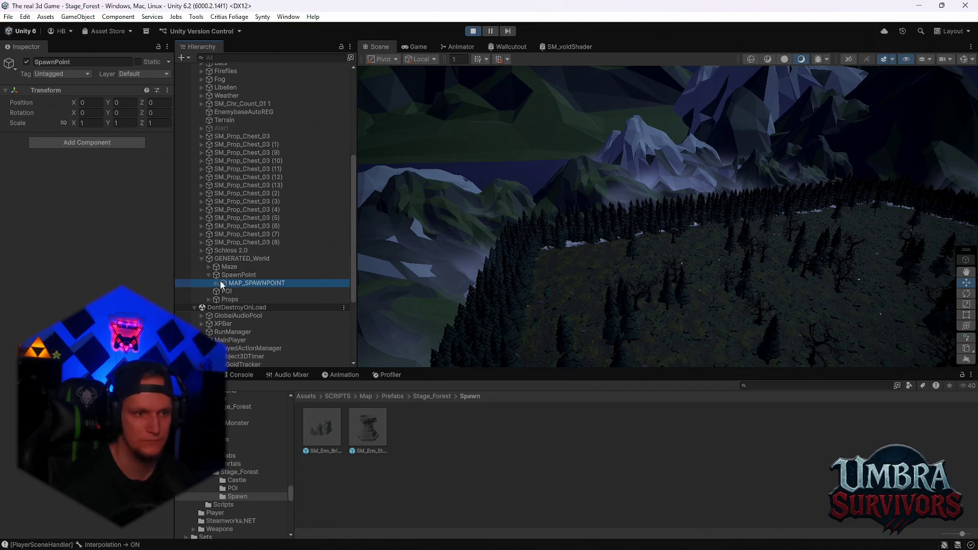
double_click(309, 281)
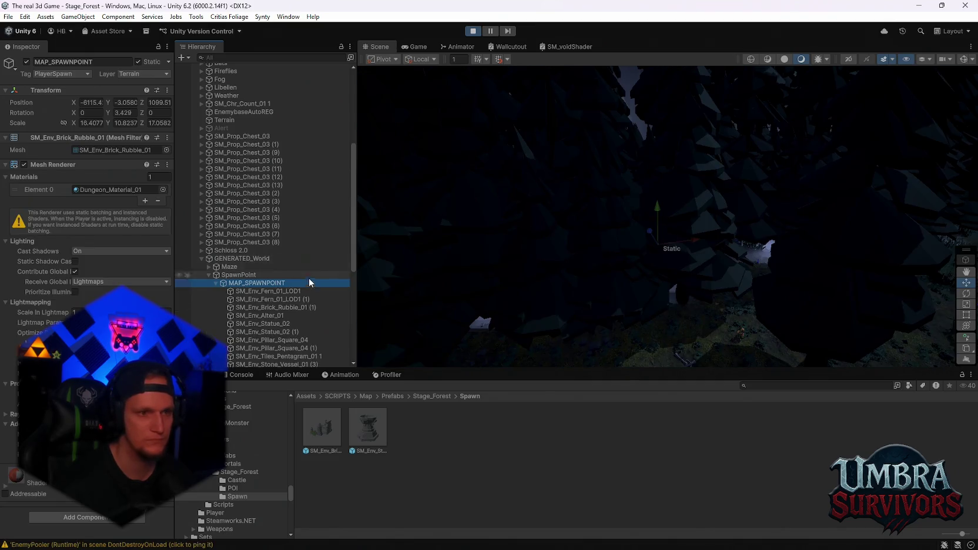
- Orbit around the spawn altar and its red pentagram toward the forest pillars
mouse_move(693, 222)
left_mouse_down()
mouse_move(709, 321)
mouse_move(676, 266)
mouse_move(688, 231)
mouse_move(712, 238)
mouse_move(822, 339)
left_mouse_up()
mouse_move(613, 332)
left_mouse_down()
mouse_move(658, 244)
mouse_move(664, 248)
mouse_move(650, 245)
mouse_move(686, 294)
mouse_move(693, 289)
mouse_move(646, 256)
mouse_move(648, 237)
mouse_move(619, 238)
mouse_move(661, 210)
mouse_move(697, 262)
mouse_move(668, 224)
mouse_move(645, 249)
mouse_move(667, 275)
mouse_move(819, 347)
mouse_move(731, 306)
mouse_move(626, 329)
mouse_move(784, 293)
mouse_move(697, 249)
mouse_move(690, 261)
mouse_move(706, 226)
mouse_move(707, 246)
mouse_move(761, 184)
mouse_move(703, 209)
mouse_move(639, 261)
mouse_move(712, 239)
mouse_move(783, 264)
mouse_move(602, 303)
mouse_move(599, 323)
mouse_move(666, 266)
left_mouse_up()
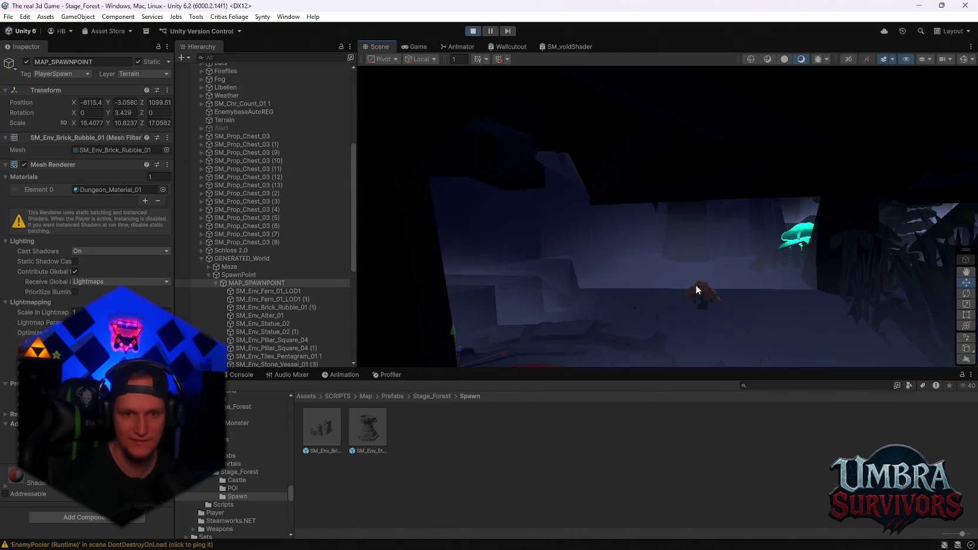
left_click_drag(680, 319, 698, 334)
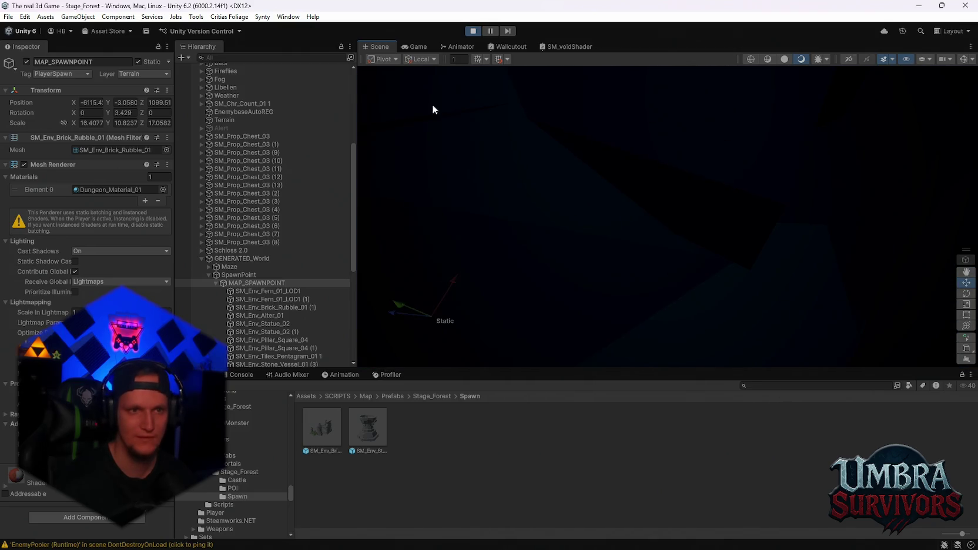
mouse_move(652, 205)
left_mouse_down()
mouse_move(681, 218)
mouse_move(692, 189)
mouse_move(826, 174)
mouse_move(712, 174)
mouse_move(847, 231)
mouse_move(765, 216)
mouse_move(669, 174)
mouse_move(678, 159)
mouse_move(700, 196)
left_mouse_up()
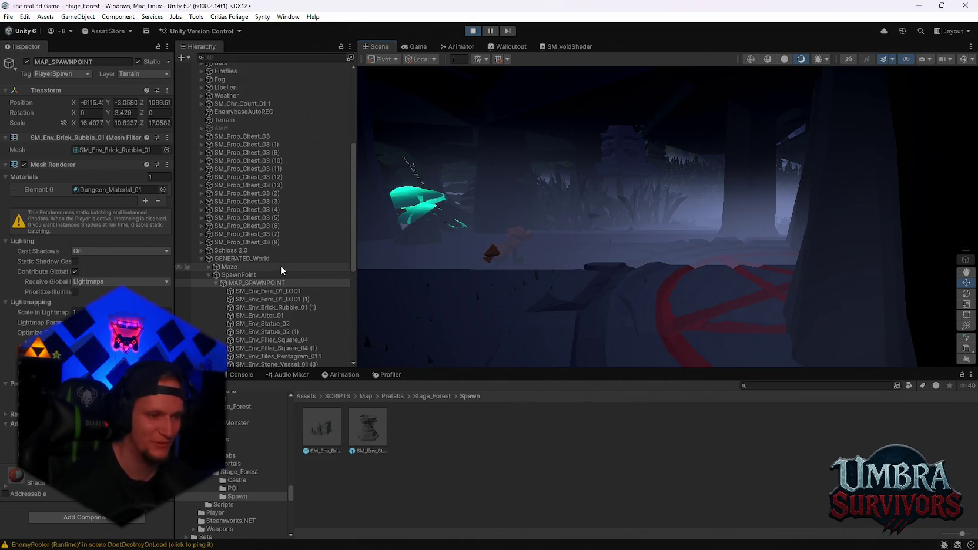
- Stop the game and reopen Stage_Forest from the recent scenes list
left_click(473, 32)
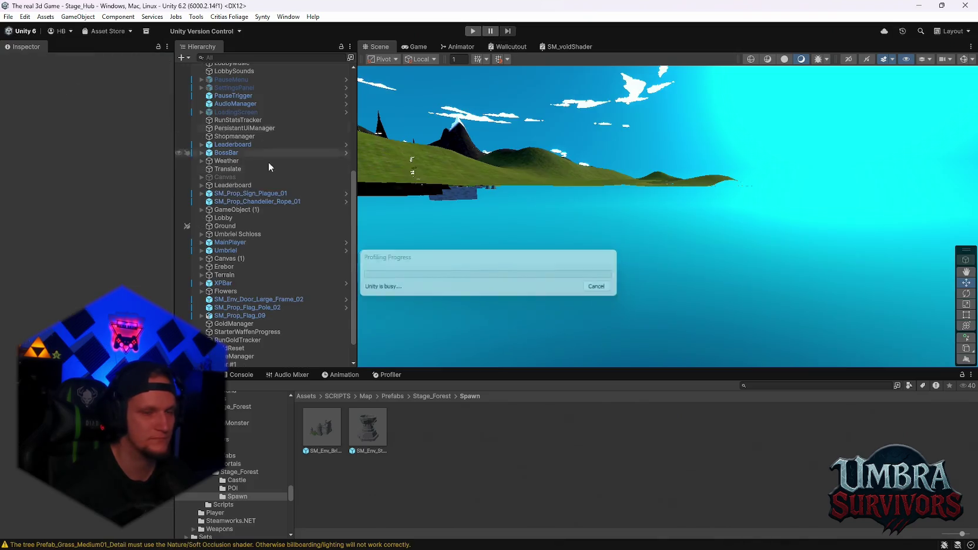
left_click(8, 16)
mouse_move(47, 50)
left_click(258, 62)
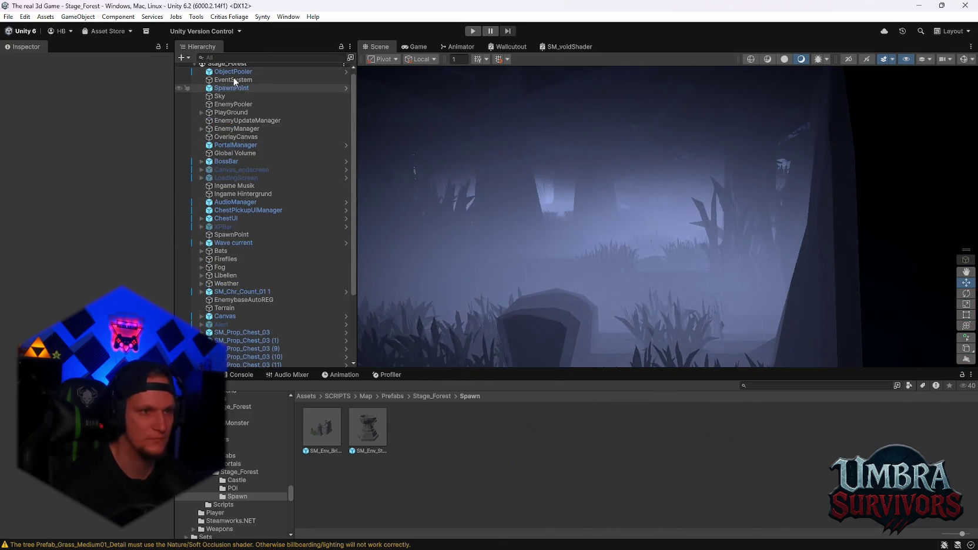
- Filter the Hierarchy by 'spawn', delete both SpawnPoints, then undo and frame the prefab one
left_click(233, 57)
type("spawn")
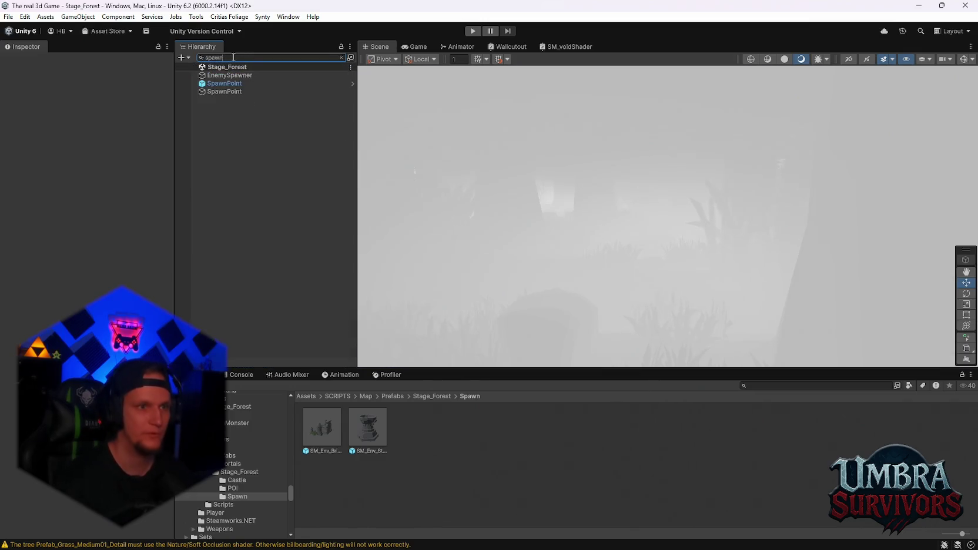
left_click(227, 92, "shift")
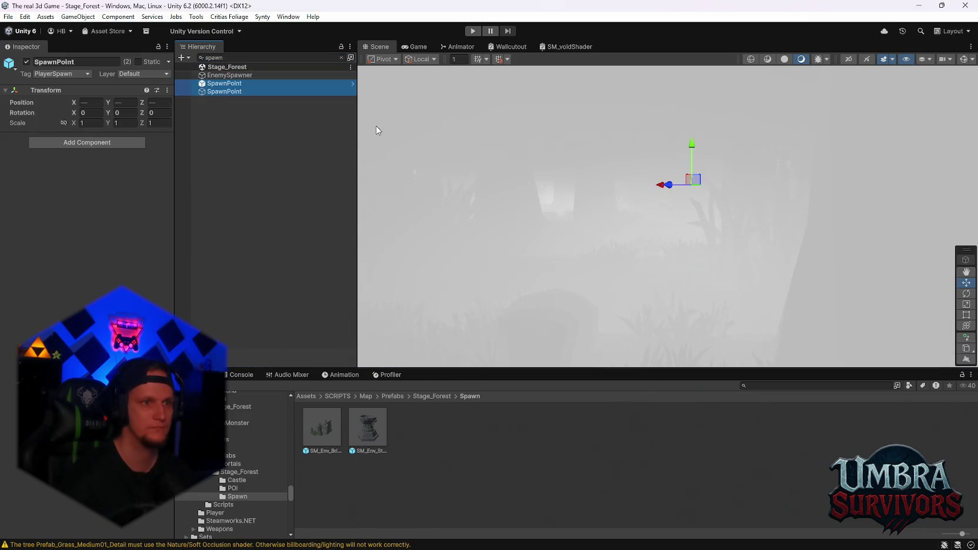
key("Delete")
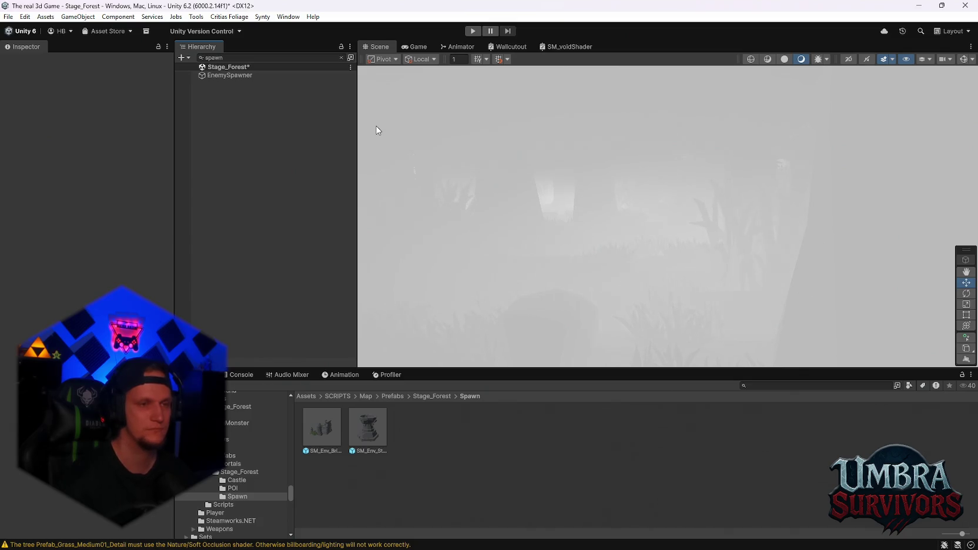
key("ctrl+z")
left_click(215, 84)
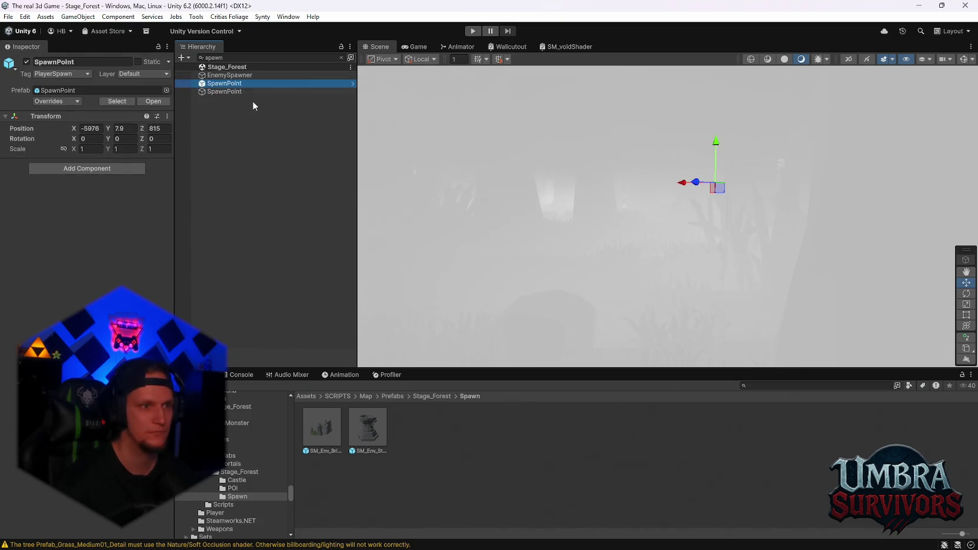
key("f")
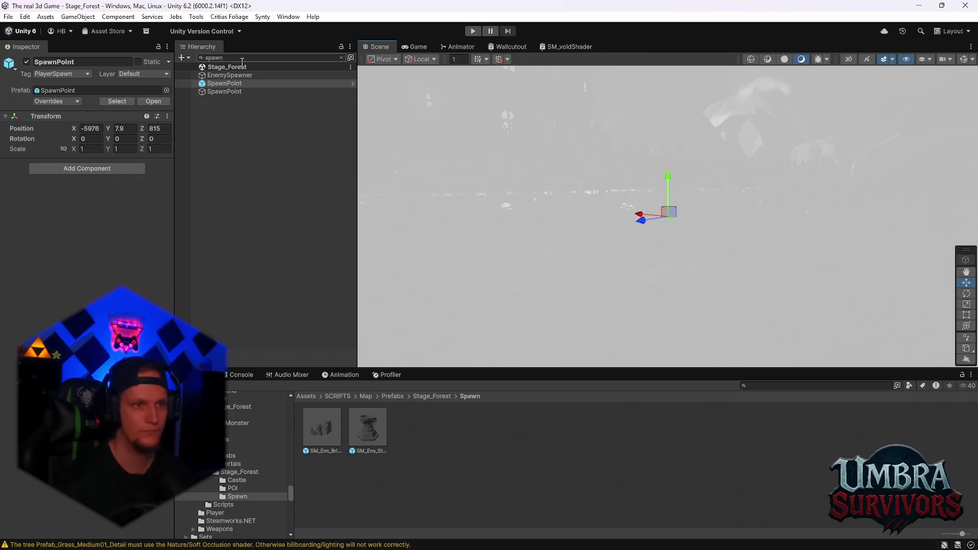
key("Escape")
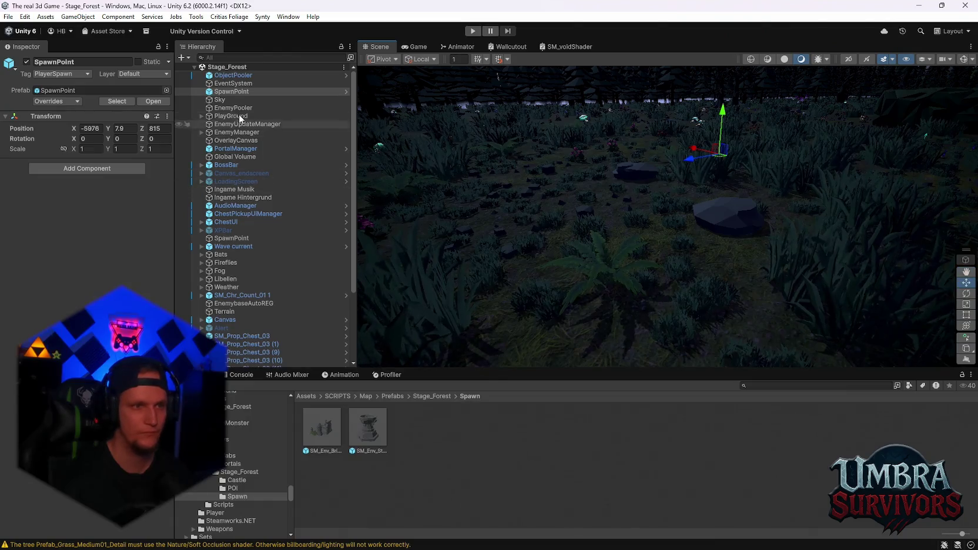
- Filter by 'spawn' again and delete the remaining SpawnPoint object
left_click(222, 58)
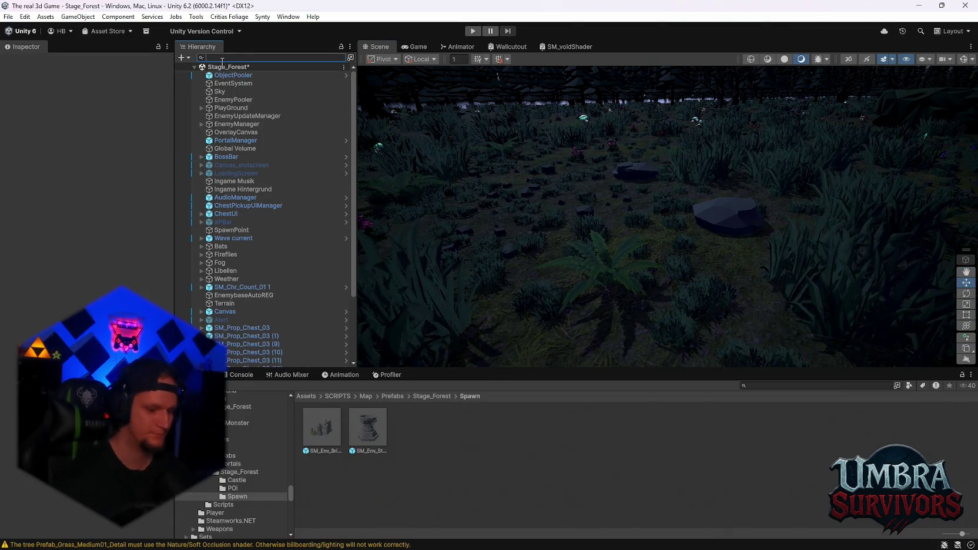
type("spawn")
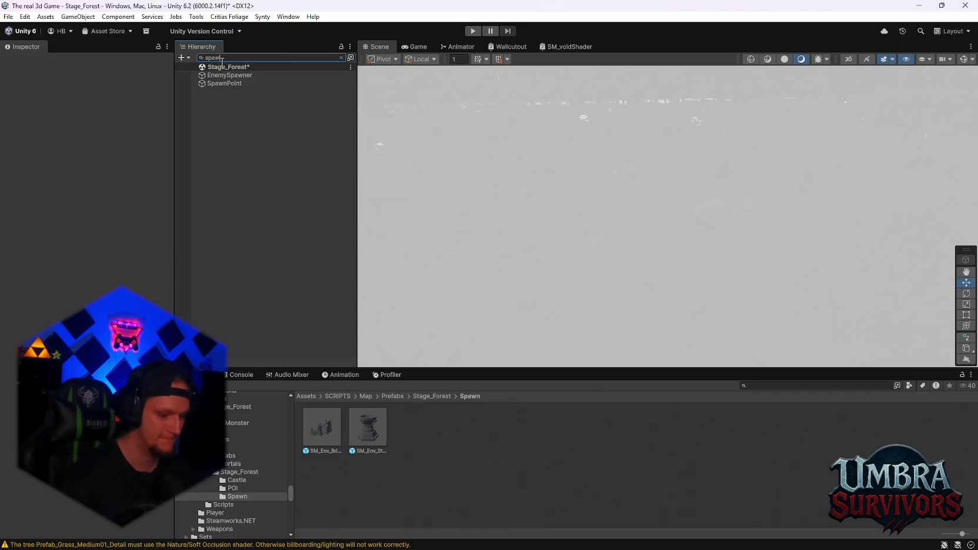
left_click(225, 83)
left_click(341, 58)
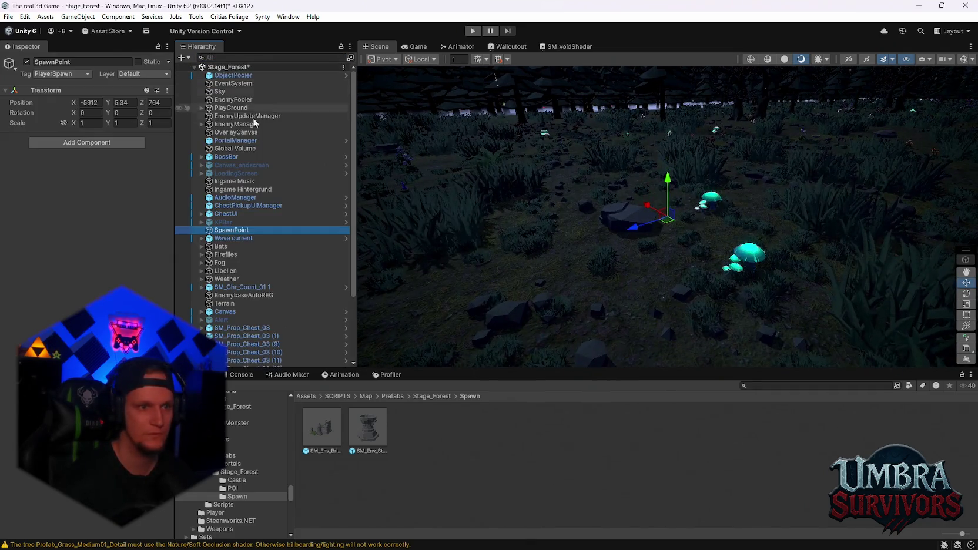
left_click_drag(523, 158, 558, 235)
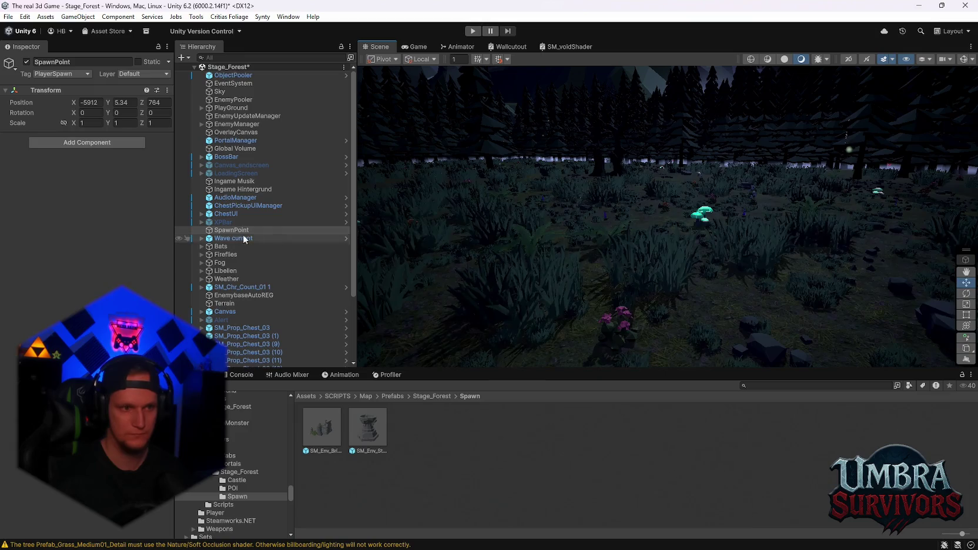
key("Delete")
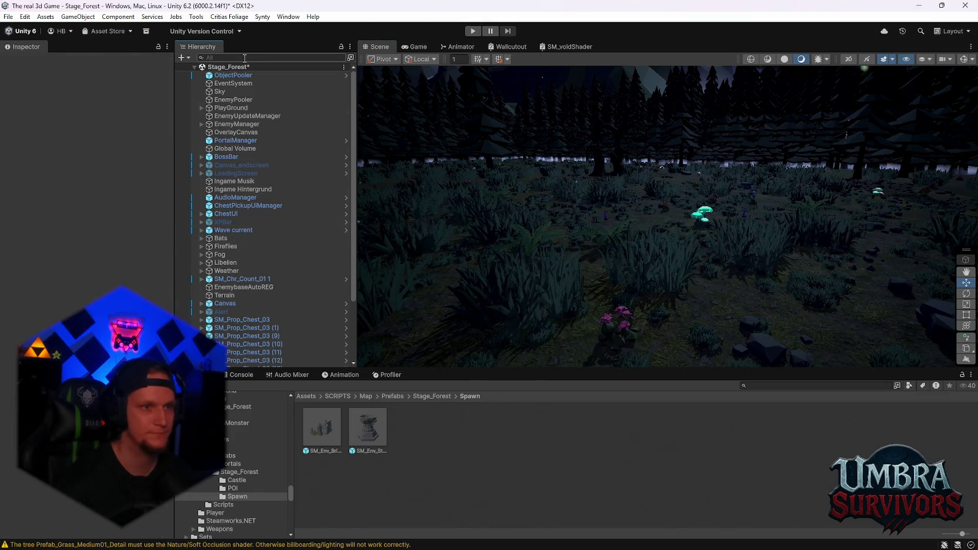
- Reopen Stage_Hub, saving Stage_Forest's changes, and switch to the Game view
left_click(9, 17)
mouse_move(76, 54)
left_click(162, 60)
left_click(475, 303)
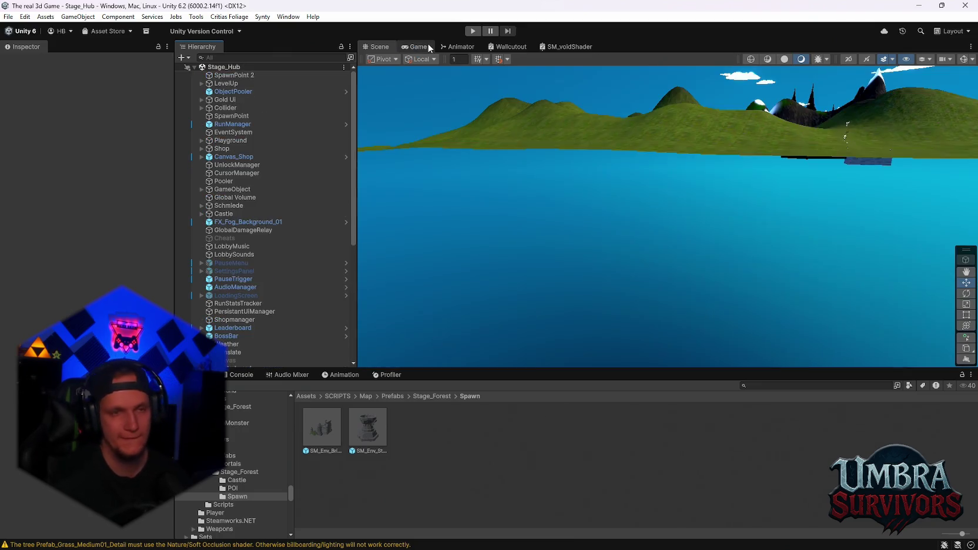
left_click(418, 47)
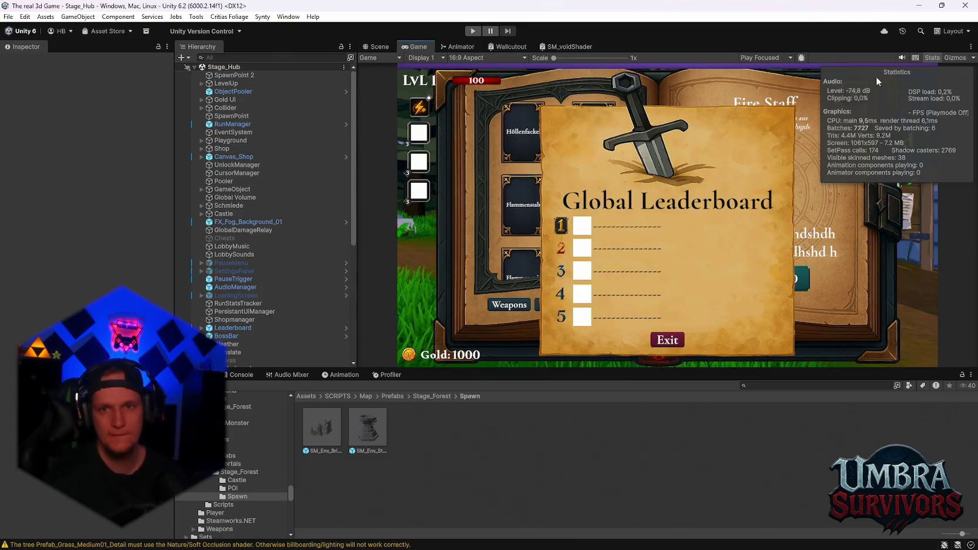
- Hide the performance statistics overlay and return to the 3D Scene view
left_click(932, 57)
left_click(375, 49)
scroll(264, 263, "down", 8)
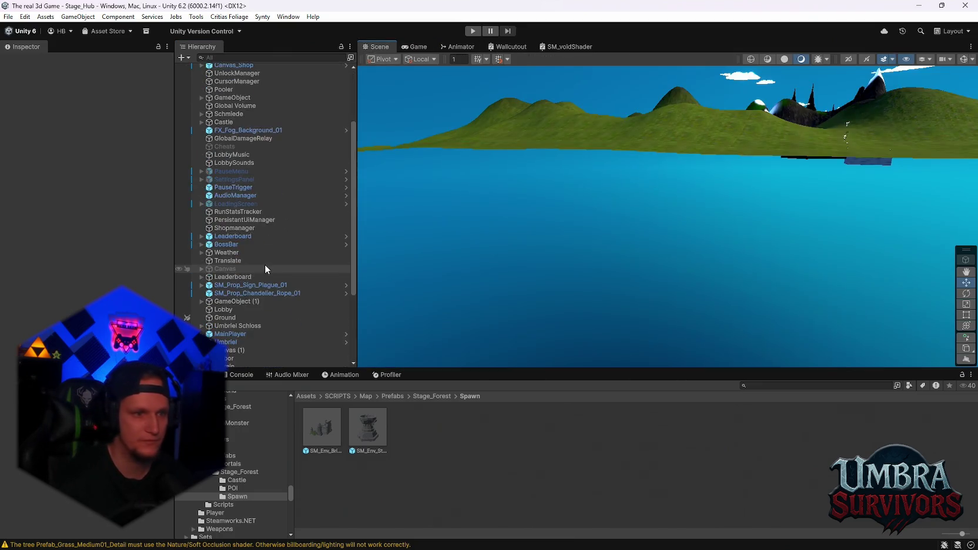
- Select the Player under MainPlayer and start a play test of the hub scene
left_click(202, 217)
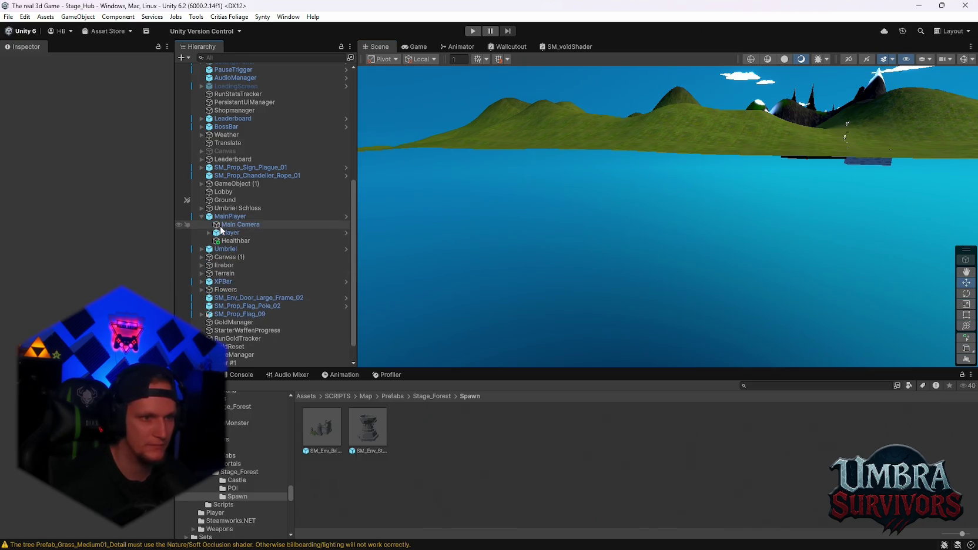
left_click(231, 233)
left_click_drag(170, 115, 171, 294)
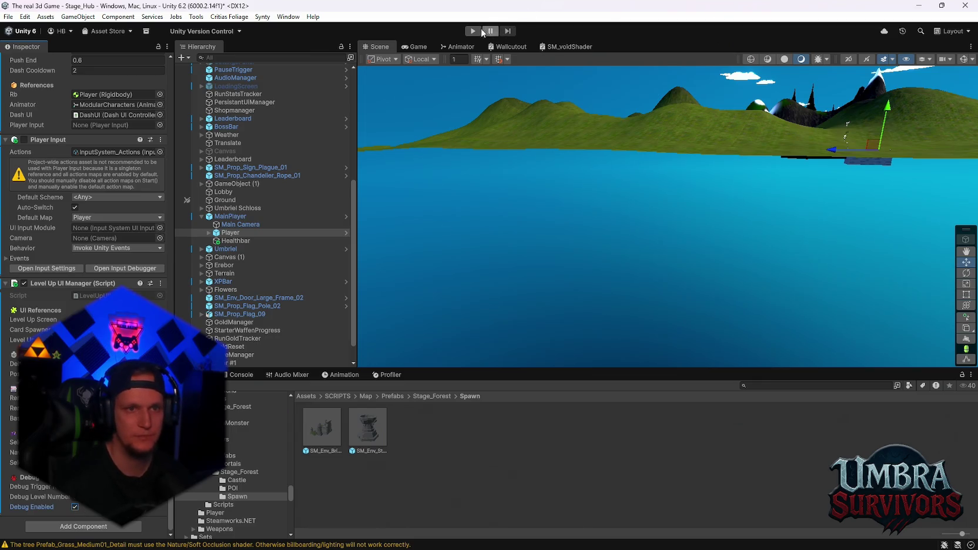
left_click(481, 32)
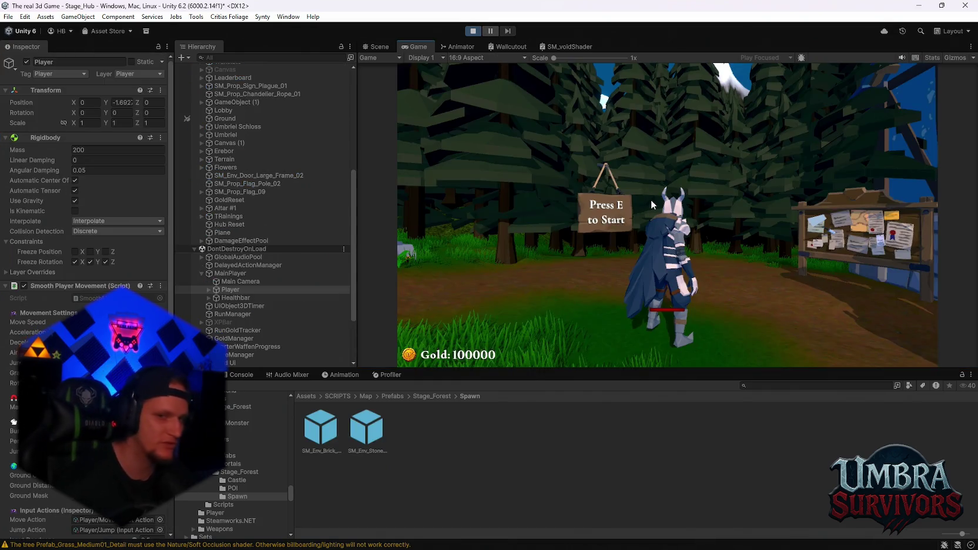
- Run past the Press E sign, start the forest run, then stop playing after dying at wave 1
left_click(651, 199)
key("w")
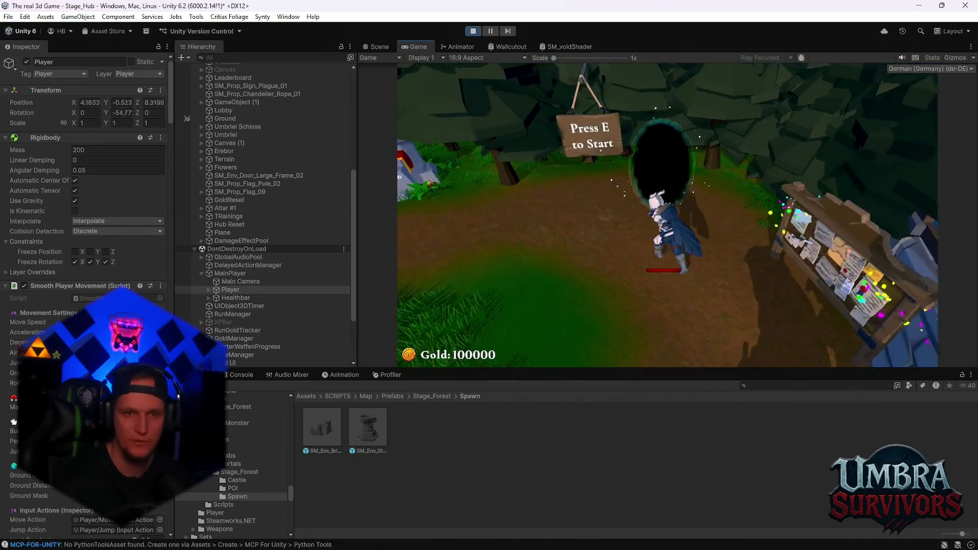
key("w")
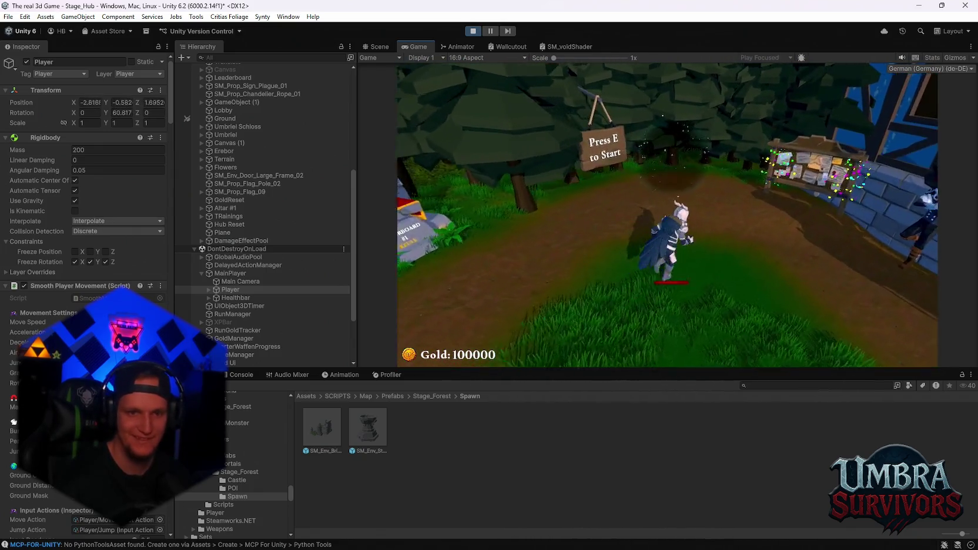
key("e")
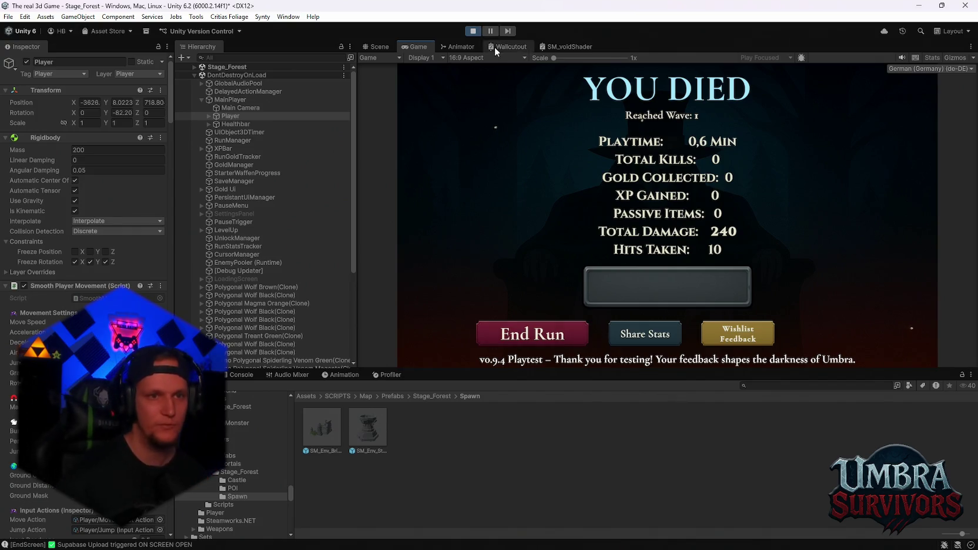
left_click(475, 31)
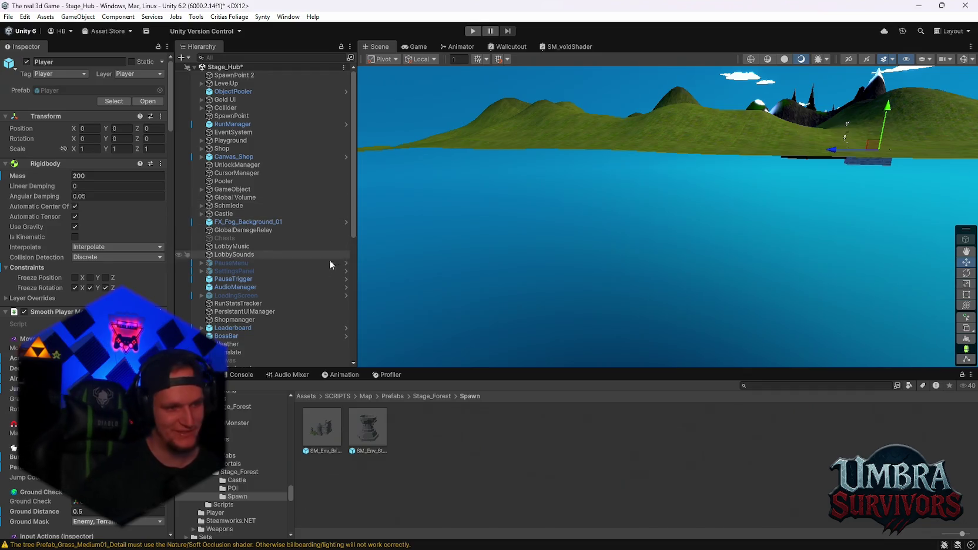
- Open the SM_Env_Brick_Rubble_01 altar prefab with scene lighting turned on
scroll(329, 260, "down", 5)
scroll(282, 338, "down", 5)
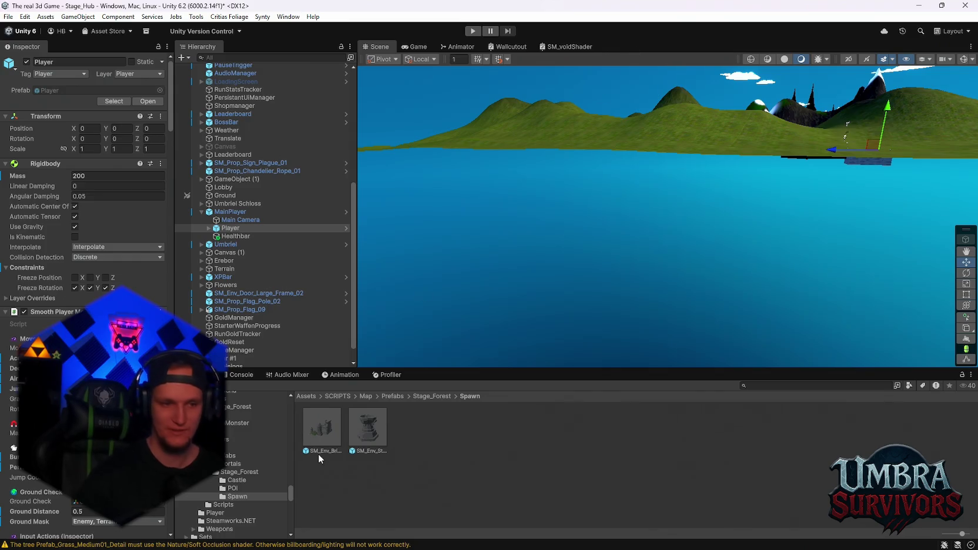
double_click(316, 419)
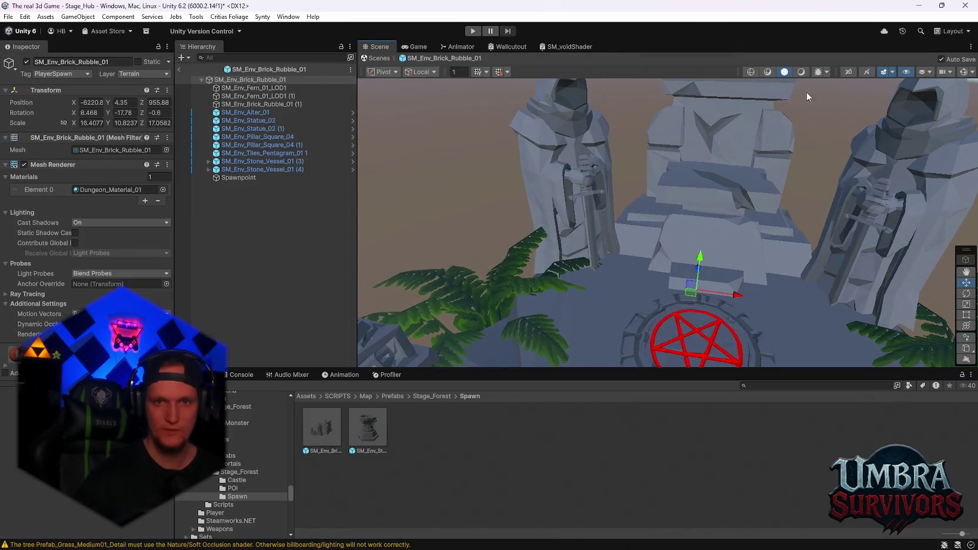
left_click(801, 72)
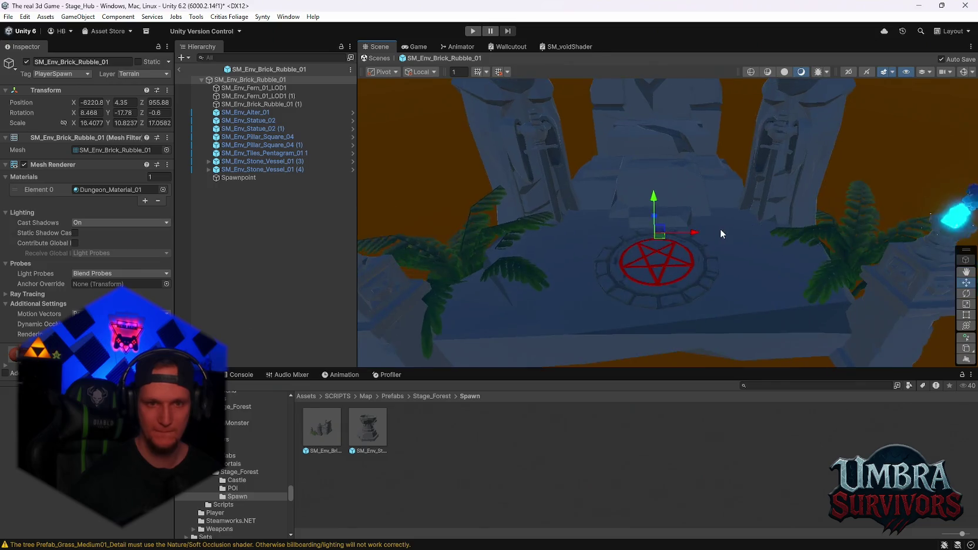
left_click(9, 17)
- Open the recent Stage_Forest scene, answering the prompt about the modified hub scene
mouse_move(50, 53)
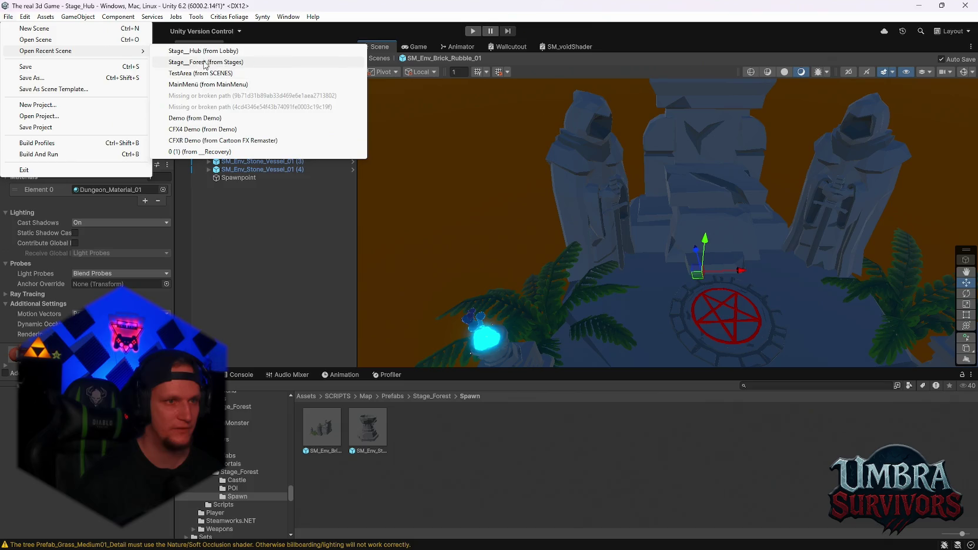
left_click(205, 61)
left_click(469, 299)
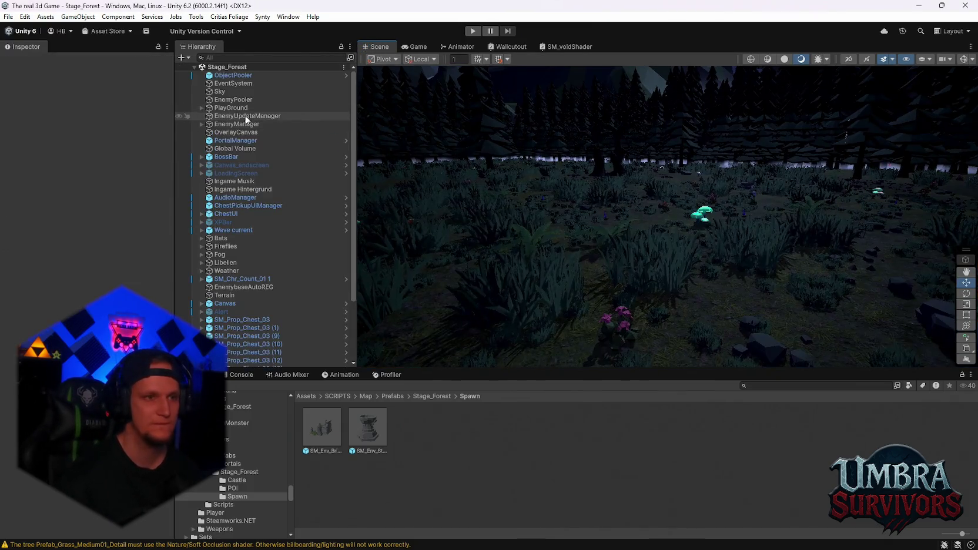
- Expand GENERATED_World, browse its POI and Props groups, and orbit over the maze and forest edge
scroll(273, 188, "down", 3)
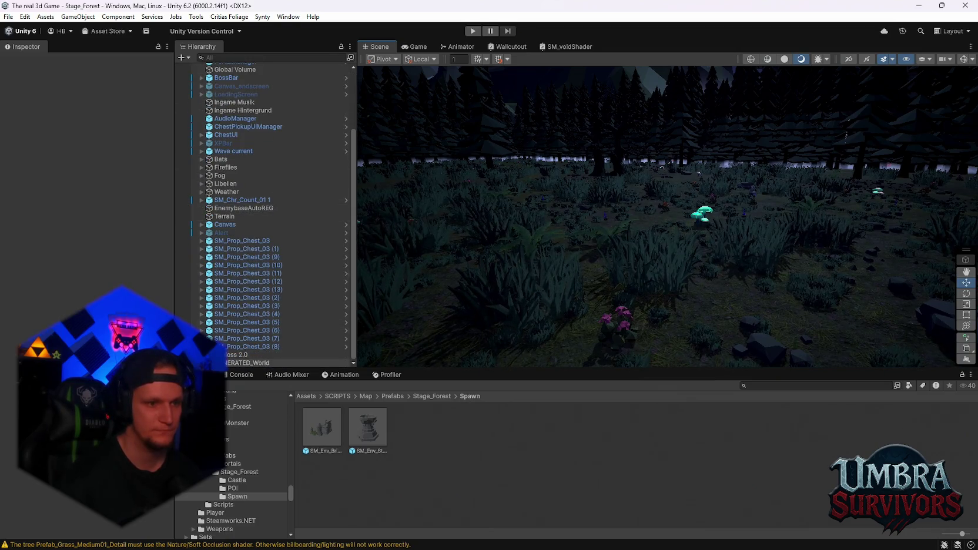
left_click(202, 363)
scroll(273, 235, "down", 1)
left_click(232, 362)
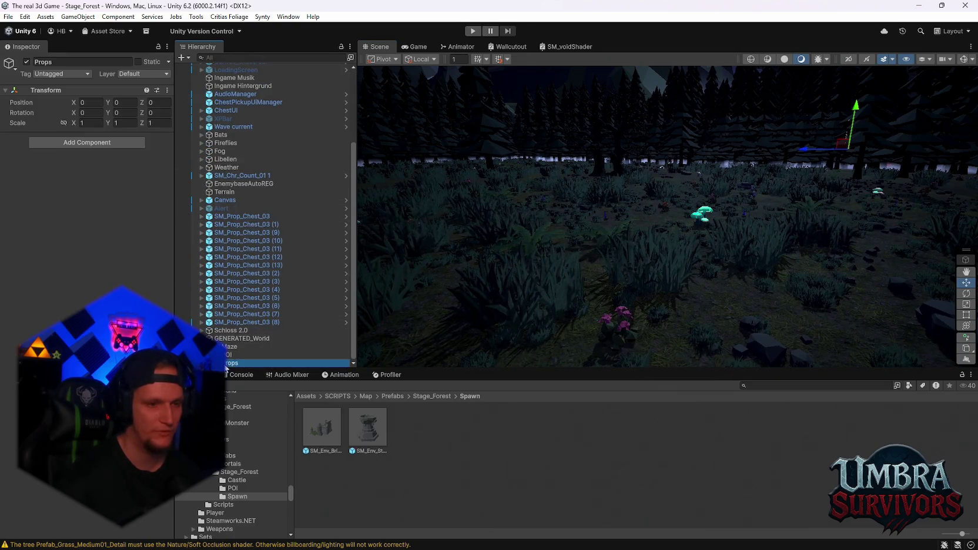
scroll(206, 247, "down", 5)
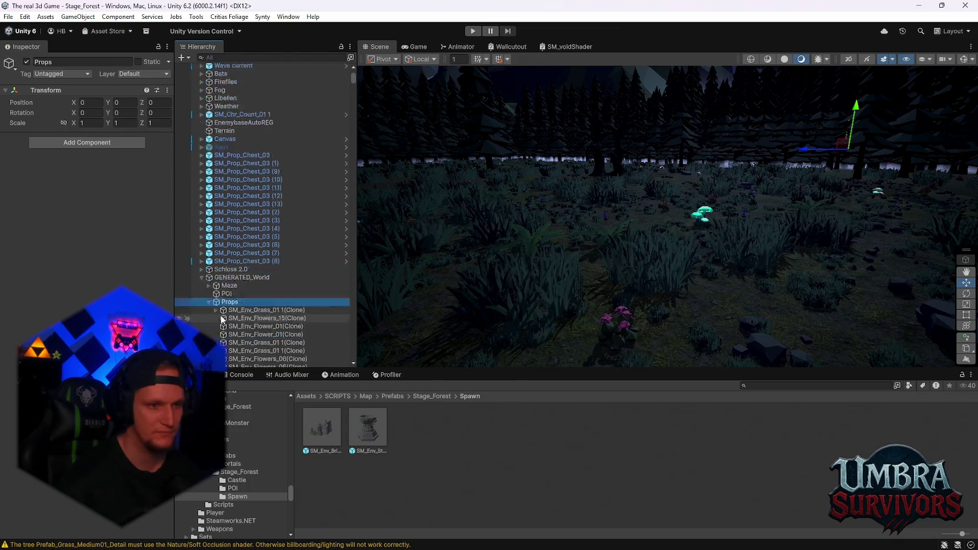
left_click(206, 233)
left_click(208, 240)
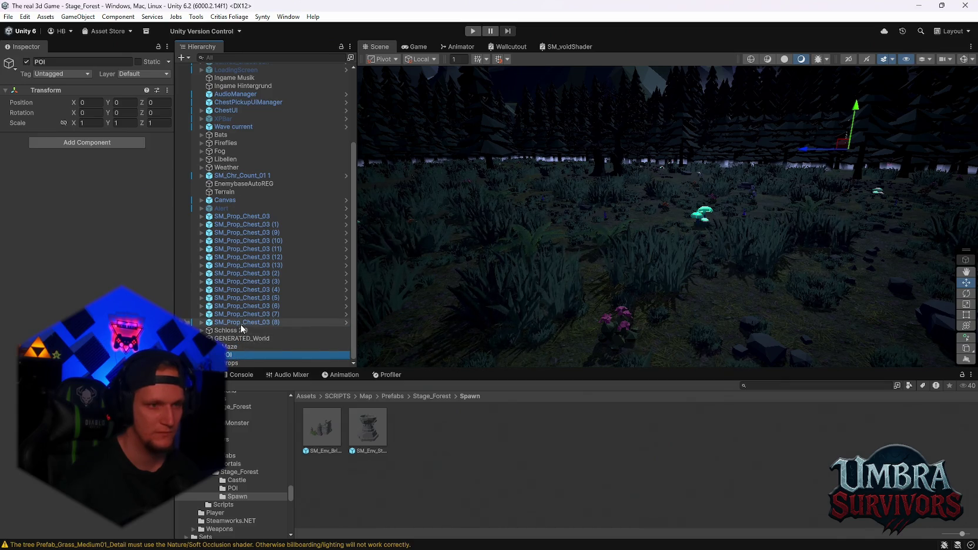
mouse_move(640, 153)
left_mouse_down()
mouse_move(645, 177)
mouse_move(536, 361)
mouse_move(585, 168)
mouse_move(657, 226)
mouse_move(523, 283)
mouse_move(670, 73)
mouse_move(687, 170)
mouse_move(644, 286)
mouse_move(670, 201)
mouse_move(500, 266)
left_mouse_up()
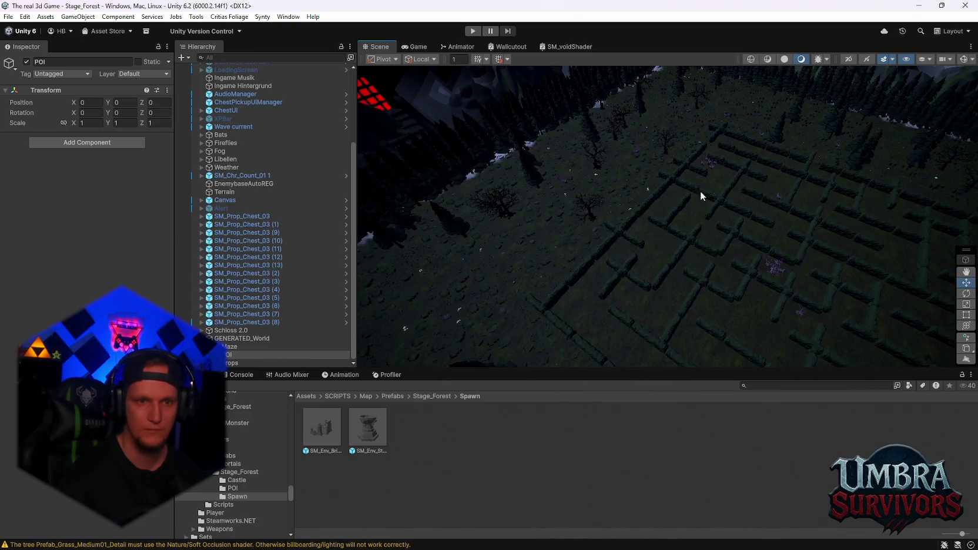
left_click_drag(700, 191, 766, 193)
left_click_drag(654, 185, 773, 184)
mouse_move(722, 225)
left_mouse_down()
mouse_move(674, 233)
mouse_move(801, 227)
mouse_move(731, 226)
mouse_move(905, 246)
mouse_move(814, 302)
mouse_move(745, 196)
mouse_move(741, 165)
mouse_move(733, 271)
mouse_move(646, 223)
mouse_move(562, 159)
mouse_move(930, 245)
mouse_move(743, 195)
mouse_move(806, 163)
mouse_move(782, 176)
left_mouse_up()
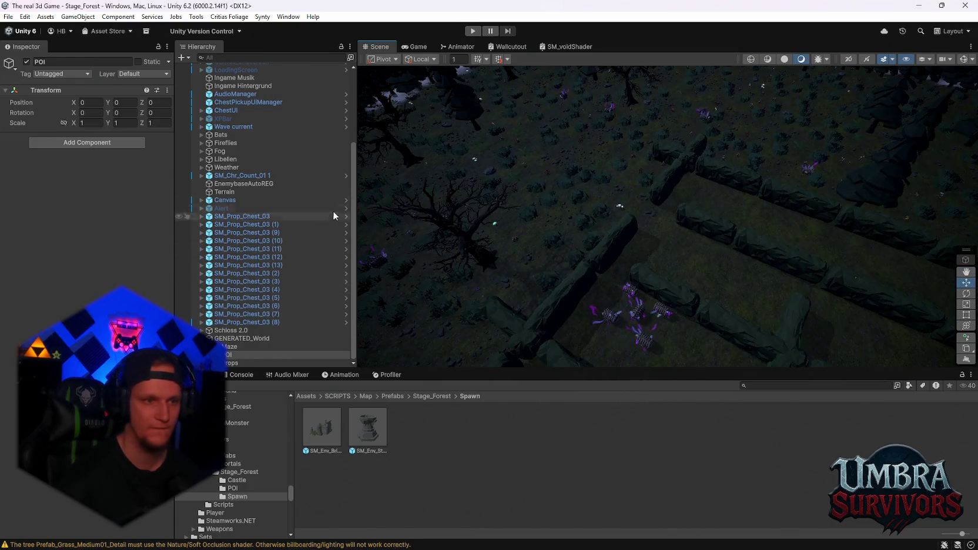
- Inspect GENERATED_World, then select and expand the PlayGround group to show its children
left_click(239, 339)
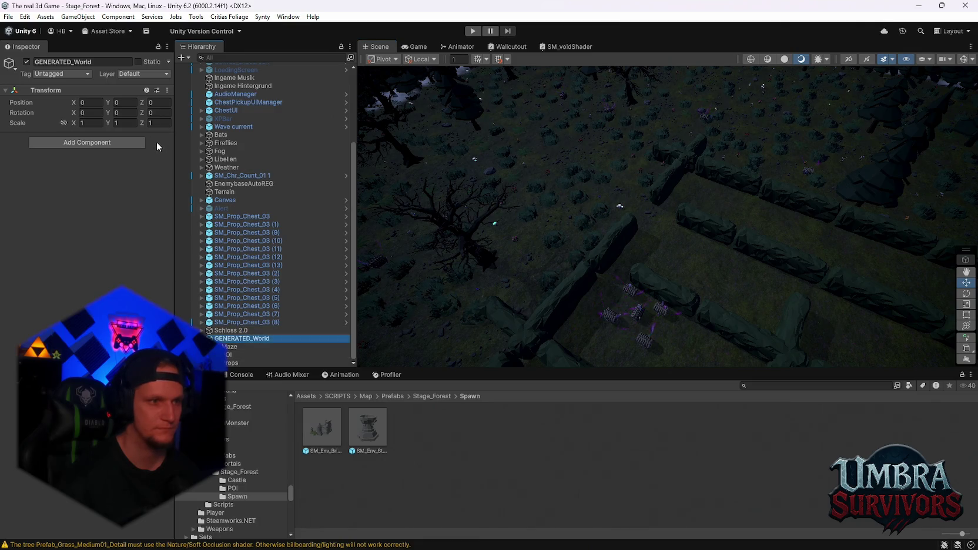
left_click(167, 90)
left_click(228, 359)
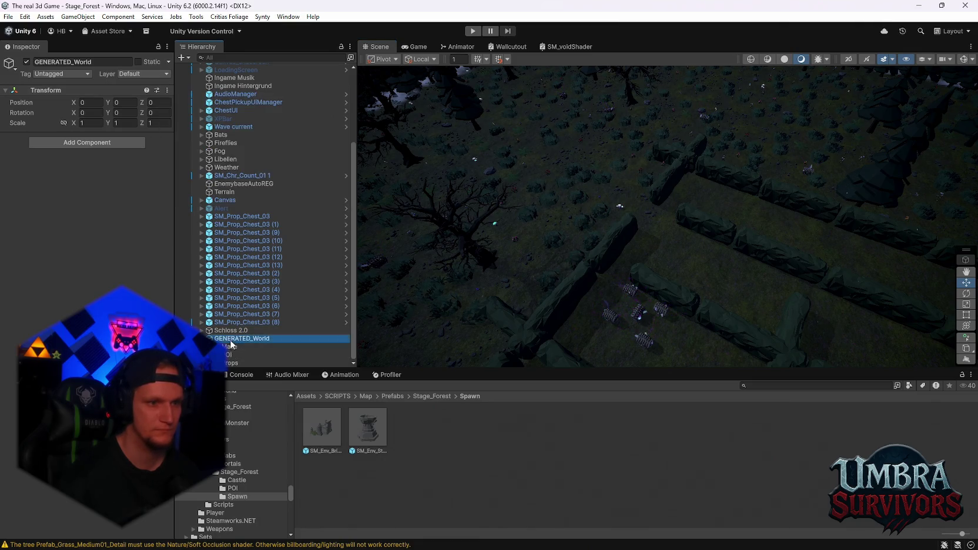
scroll(232, 264, "up", 5)
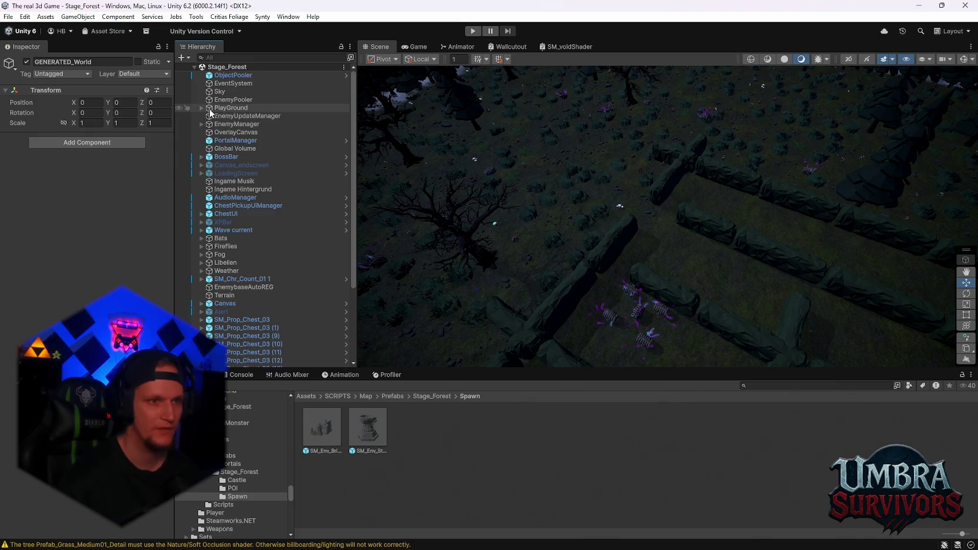
left_click(198, 109)
left_click(201, 108)
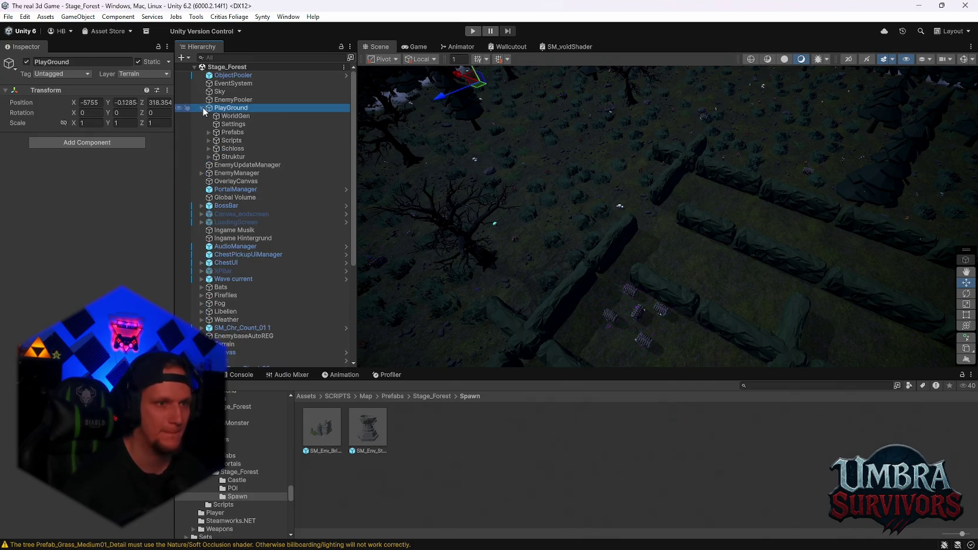
- Run Generate World from WorldGen's Map Generator, regenerating the forest with 4795 props
left_click(241, 116)
left_click(167, 90)
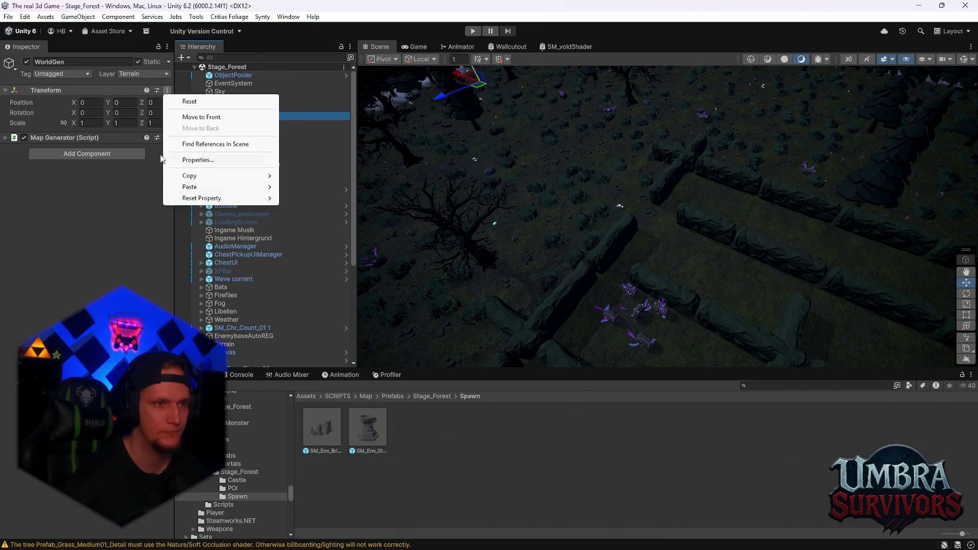
key("Escape")
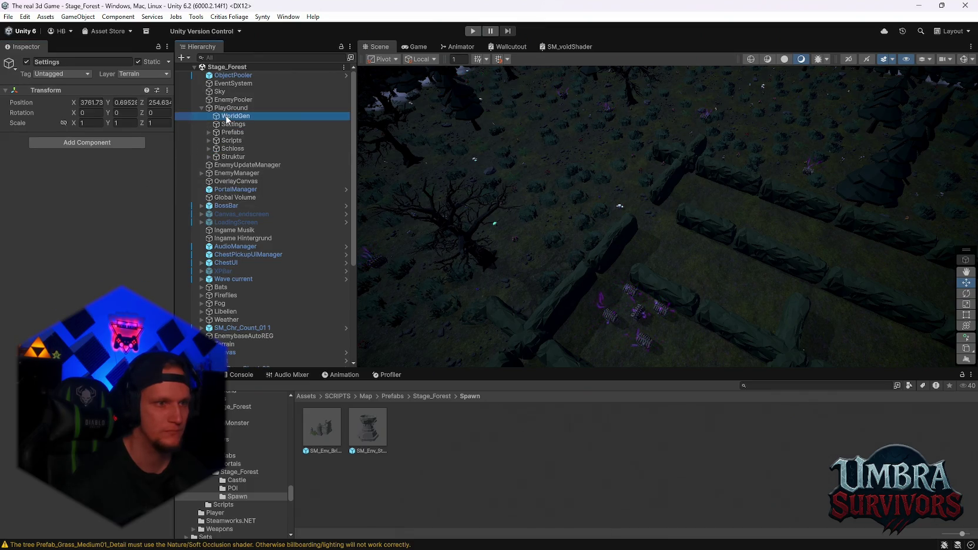
left_click(89, 138)
left_click(167, 137)
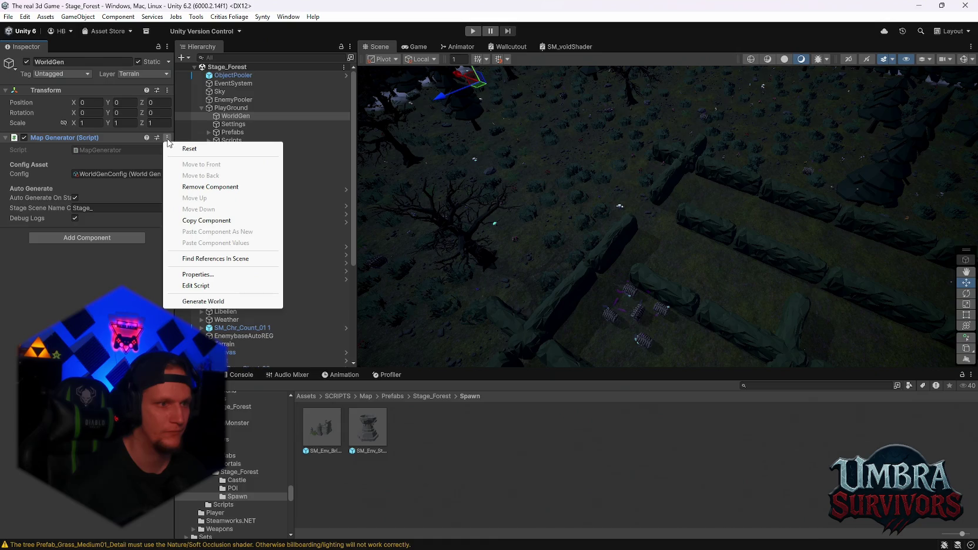
left_click(194, 302)
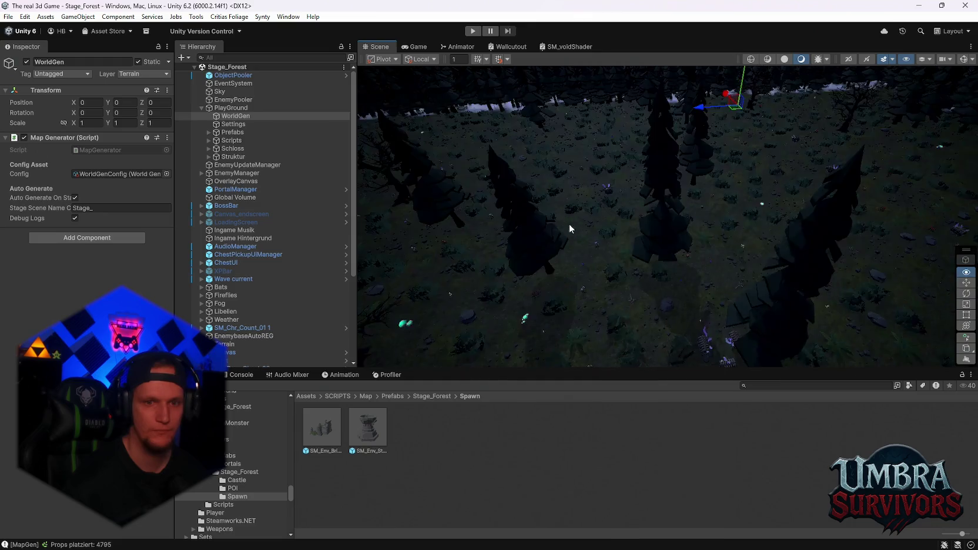
- Zoom and pan to frame the pentagram altar, then maximize the Scene view
scroll(547, 234, "down", 5)
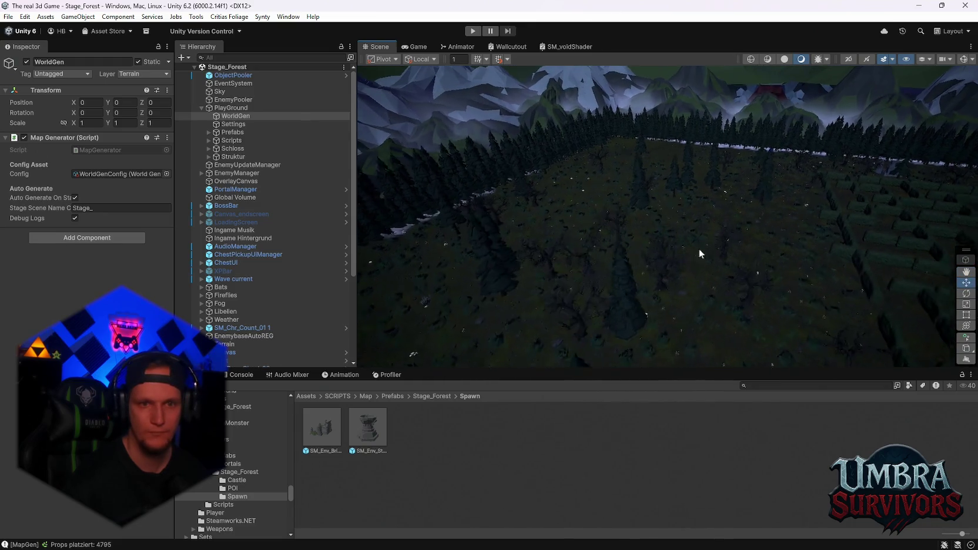
mouse_move(769, 211)
left_mouse_down()
mouse_move(682, 241)
mouse_move(520, 264)
mouse_move(509, 286)
mouse_move(735, 229)
mouse_move(643, 225)
mouse_move(601, 240)
mouse_move(599, 218)
mouse_move(667, 250)
left_mouse_up()
scroll(668, 251, "down", 6)
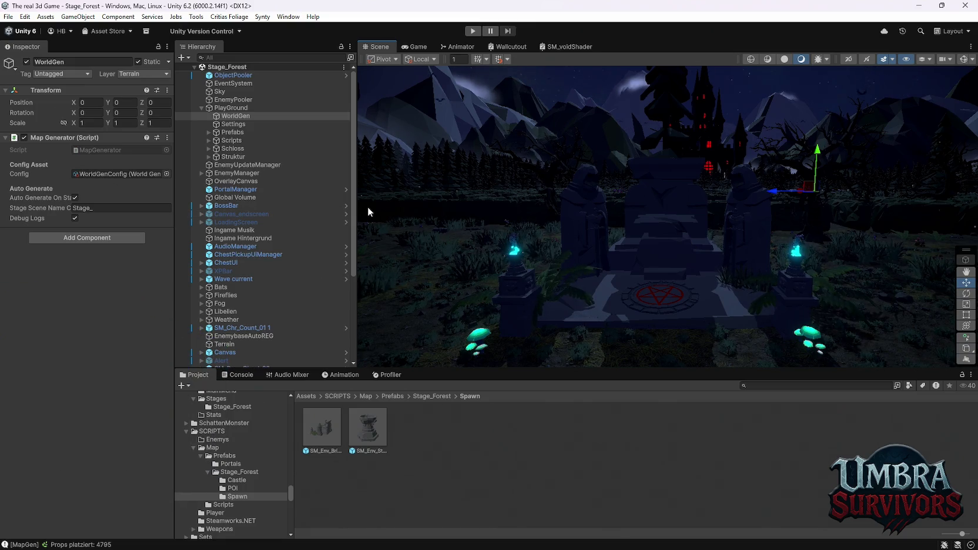
scroll(646, 244, "up", 4)
mouse_move(609, 259)
left_mouse_down()
mouse_move(591, 176)
mouse_move(512, 176)
mouse_move(568, 206)
left_mouse_up()
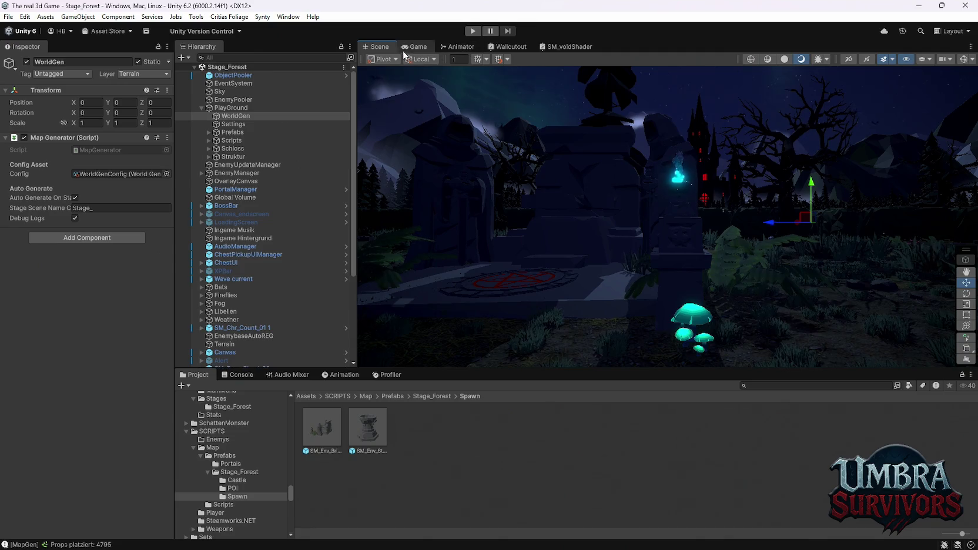
double_click(383, 47)
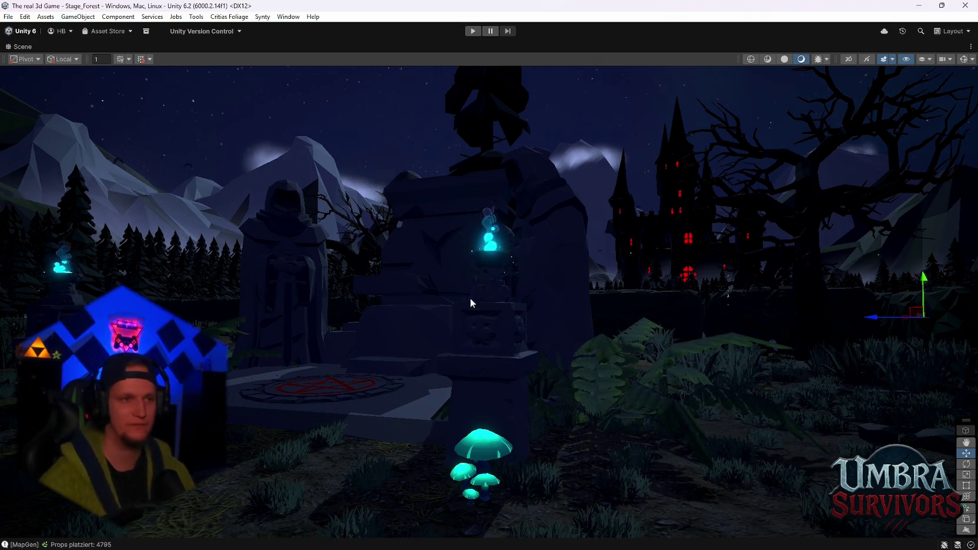
- Restore the editor layout and orbit down for a close look at the red pentagram
double_click(12, 50)
mouse_move(594, 235)
left_mouse_down()
mouse_move(608, 225)
mouse_move(587, 289)
mouse_move(599, 186)
mouse_move(647, 196)
mouse_move(729, 188)
mouse_move(767, 166)
mouse_move(705, 194)
mouse_move(651, 192)
mouse_move(669, 293)
mouse_move(363, 460)
left_mouse_up()
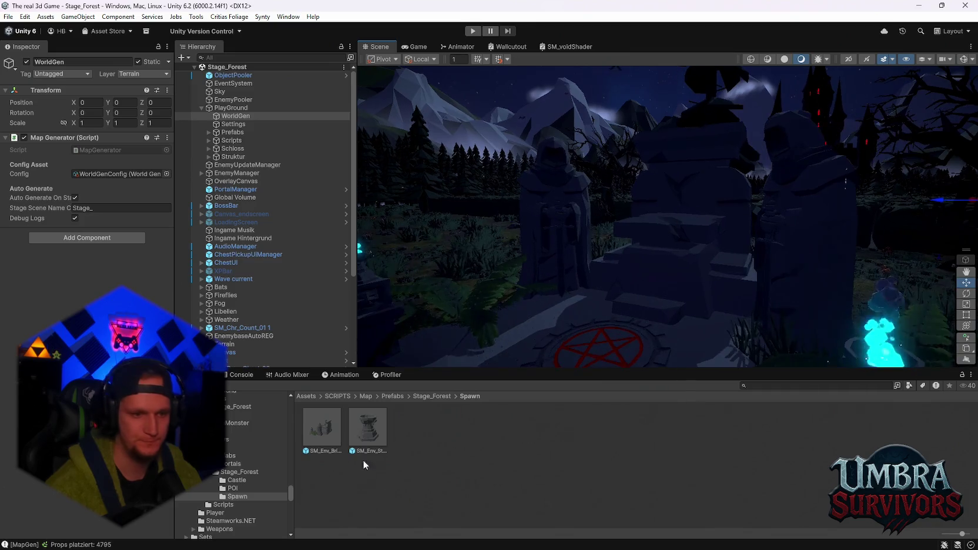
mouse_move(458, 362)
left_mouse_down()
mouse_move(697, 231)
mouse_move(675, 227)
left_mouse_up()
- Create a Cube as a child of SM_Env_Tiles_Pentagram_01 and frame it in the view
left_click(677, 229)
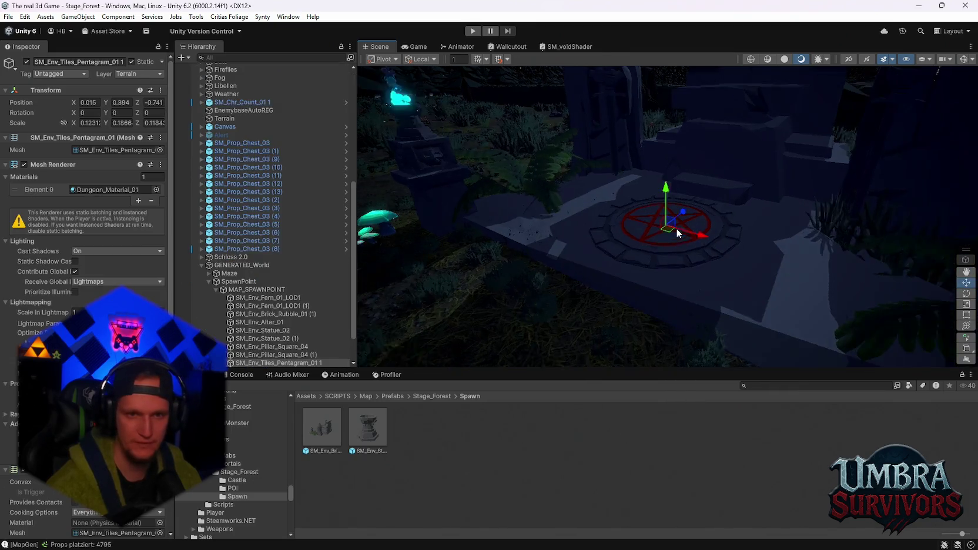
key("f")
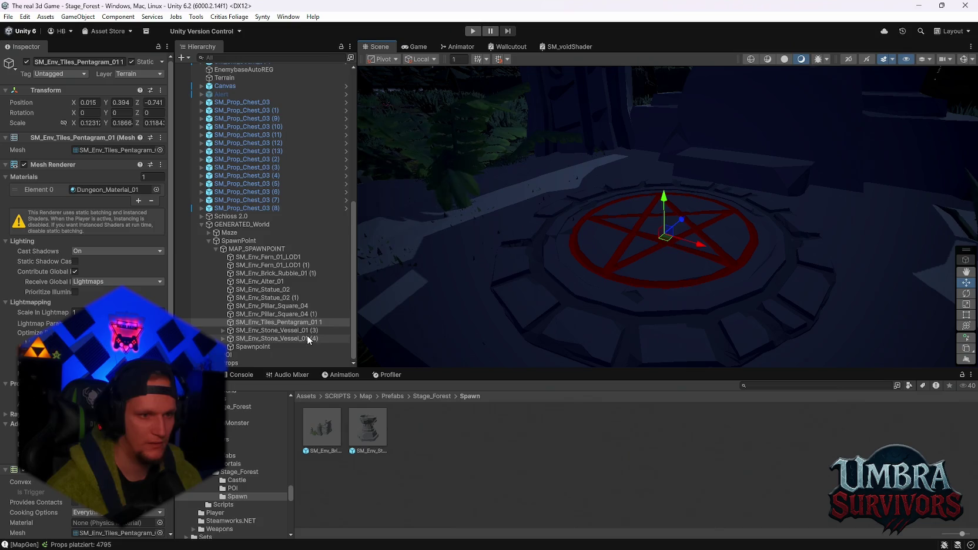
right_click(259, 322)
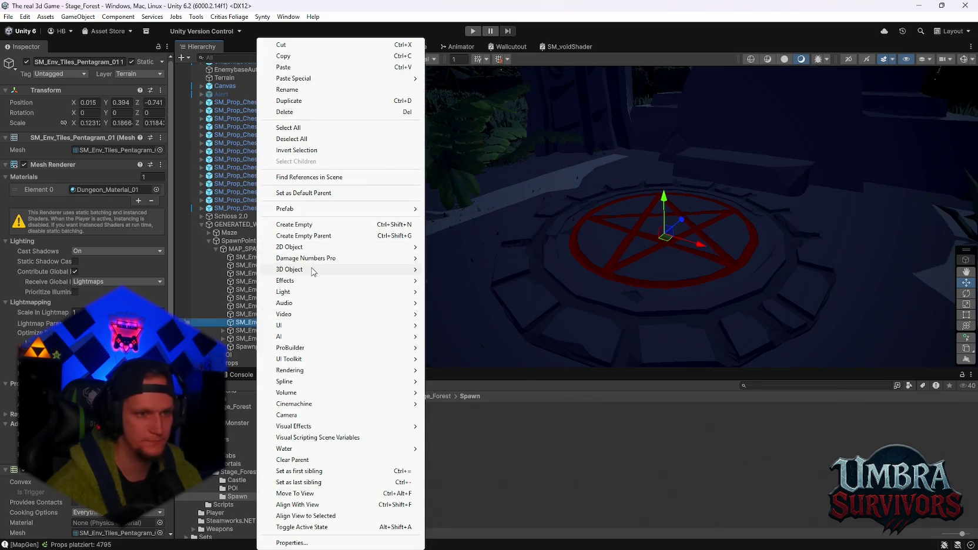
mouse_move(347, 271)
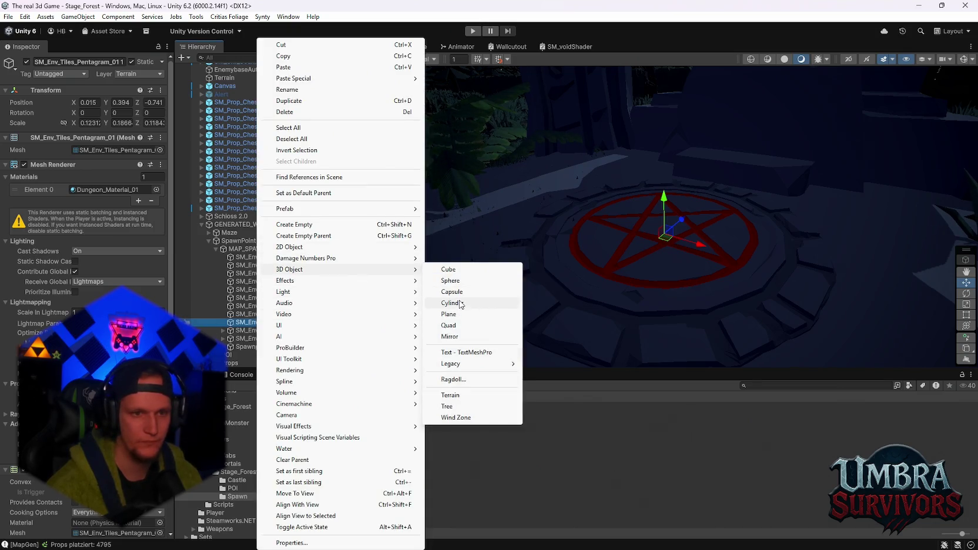
left_click(457, 270)
key("Return")
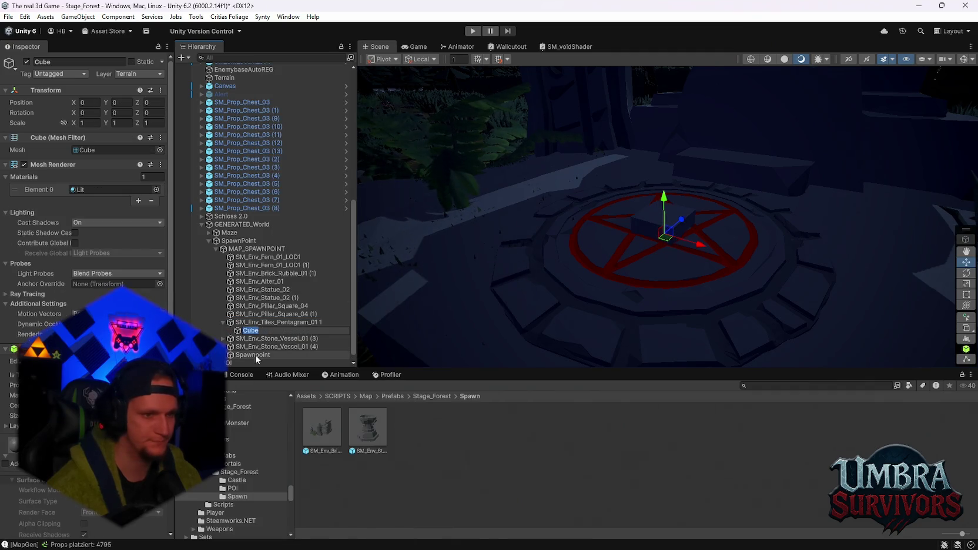
scroll(85, 176, "down", 5)
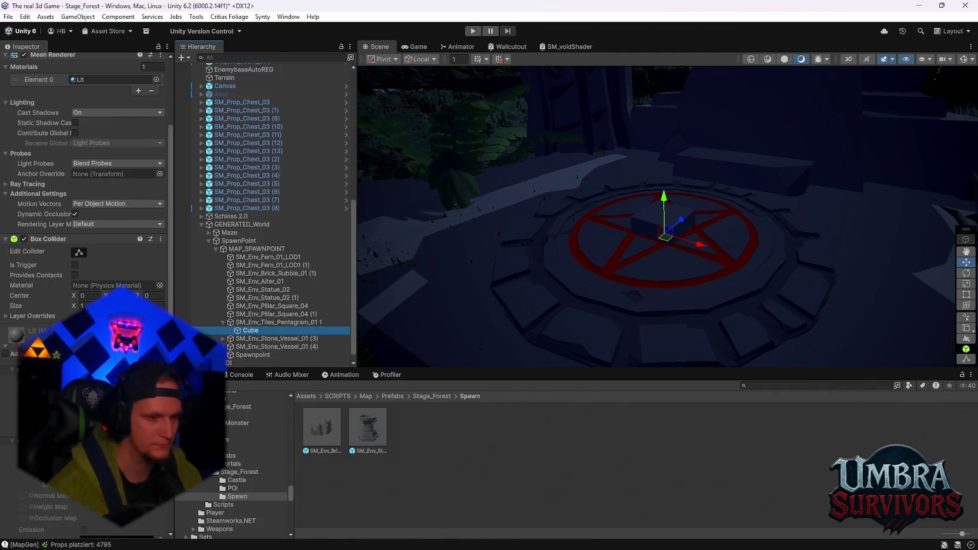
double_click(250, 330)
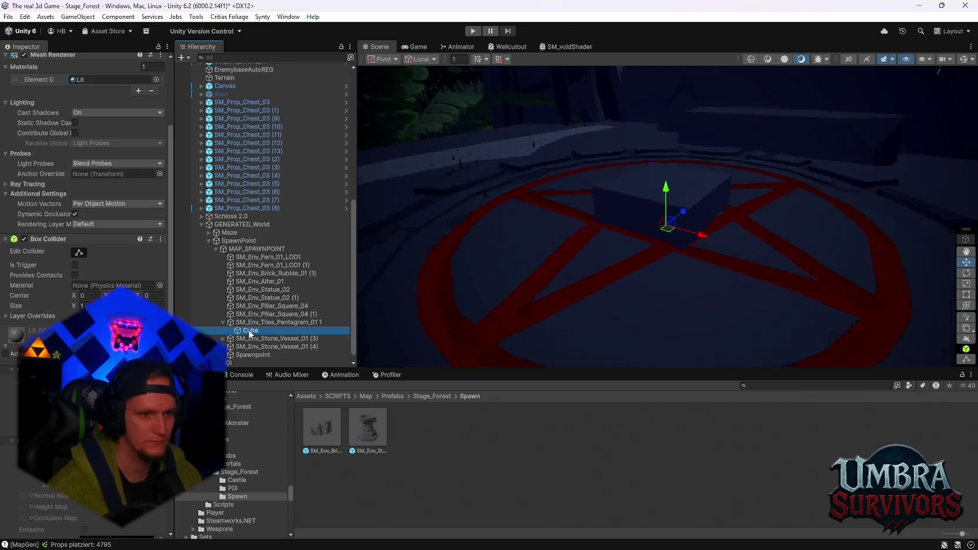
- Search the project for materials and drag the red New Material onto the Cube
left_click(764, 386)
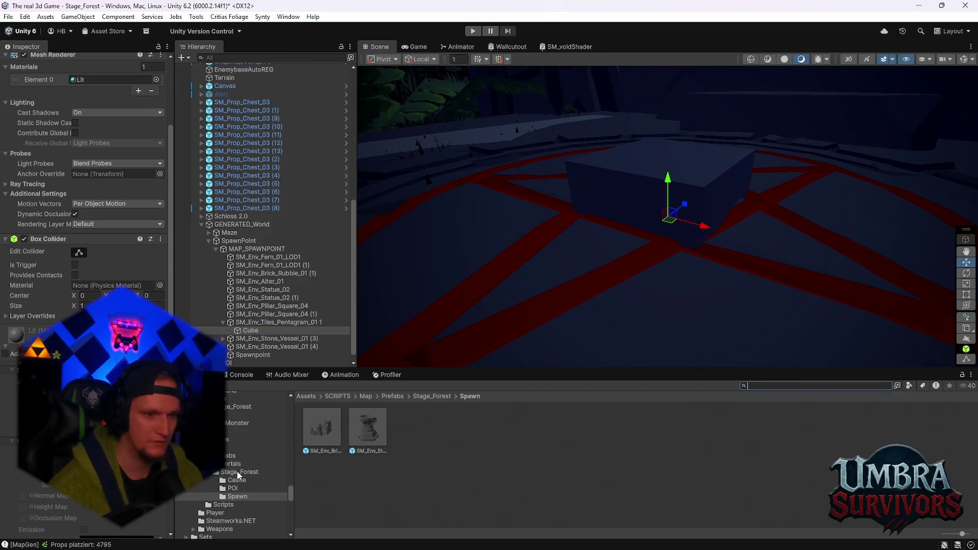
type("mater")
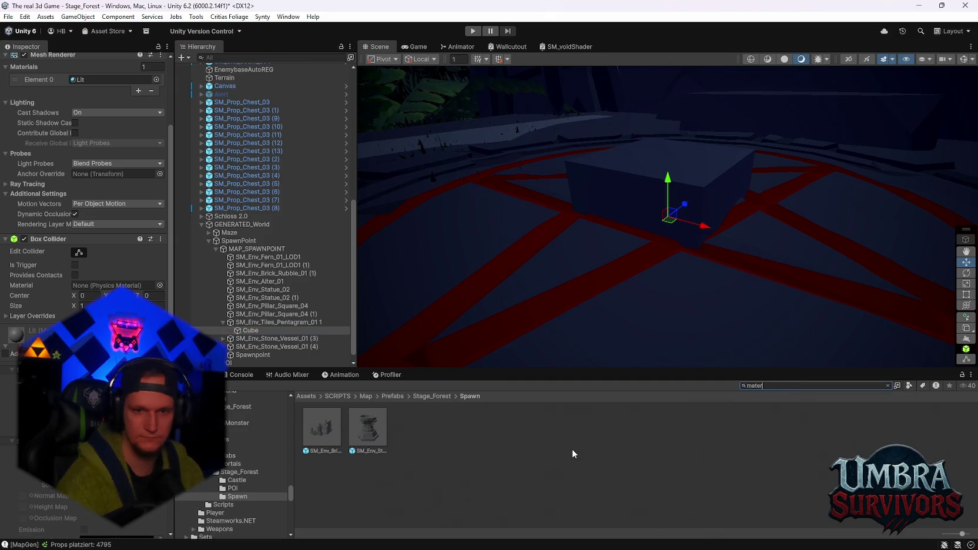
key("BackSpace")
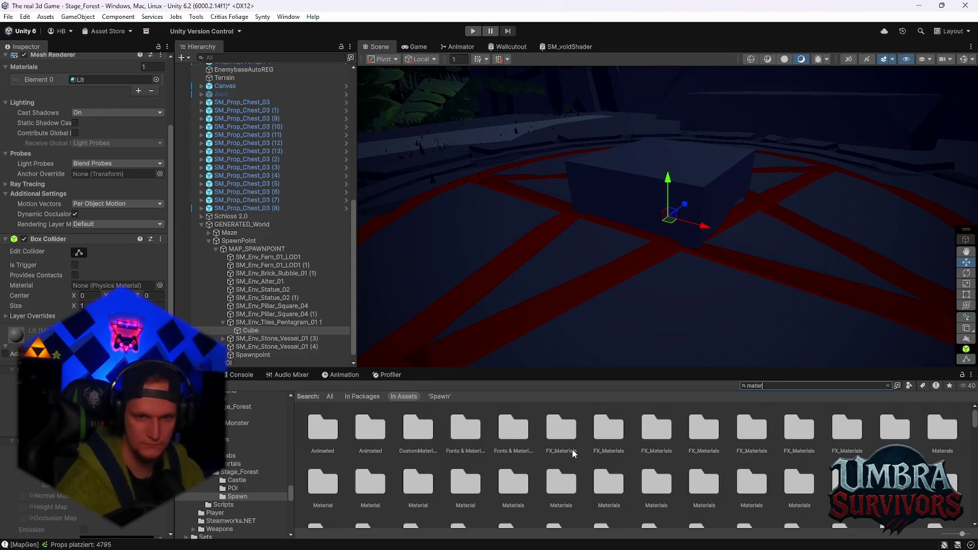
type("ial")
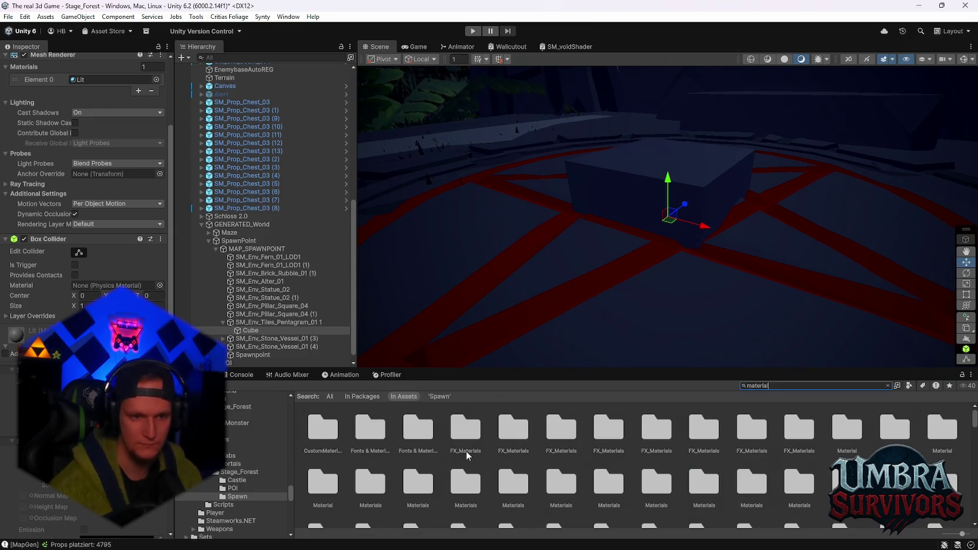
scroll(588, 459, "down", 2)
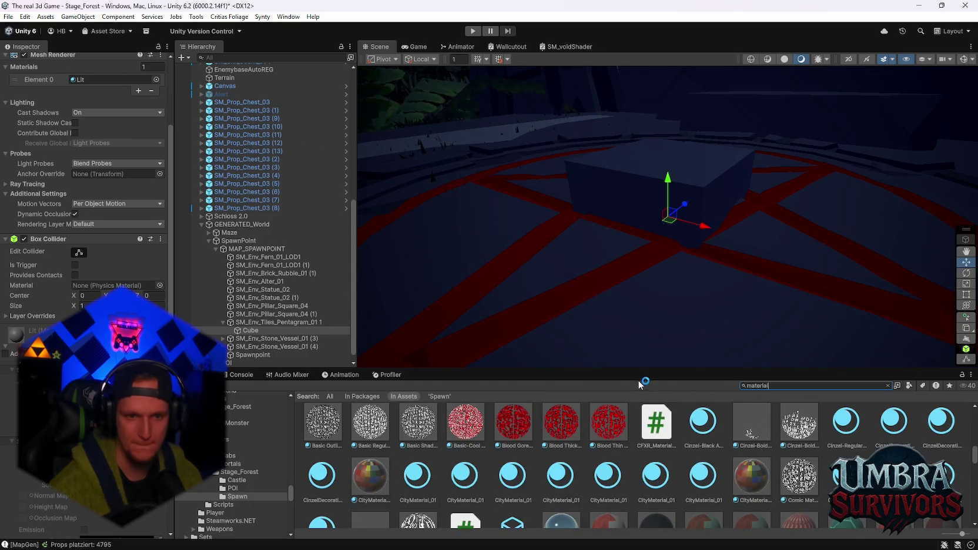
scroll(660, 247, "down", 5)
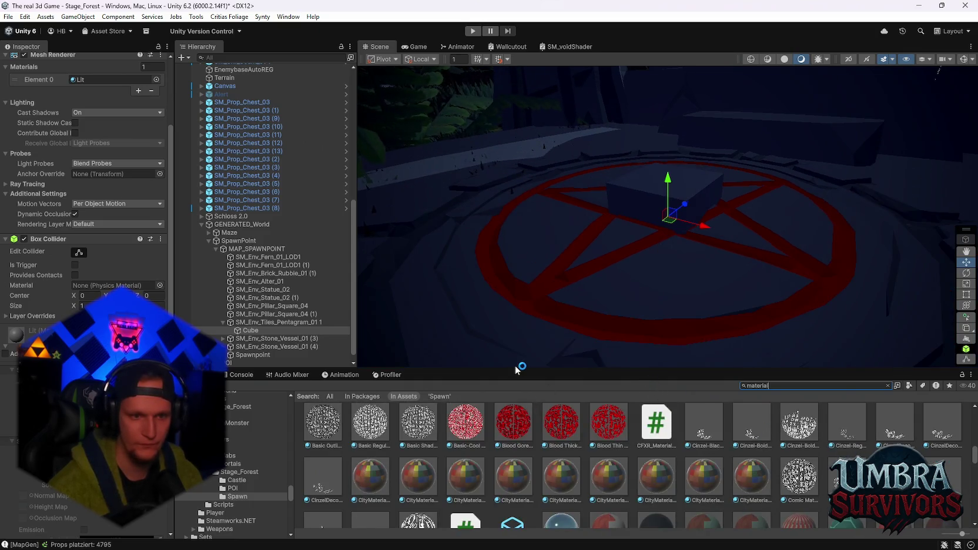
left_click_drag(516, 366, 516, 293)
scroll(591, 411, "down", 10)
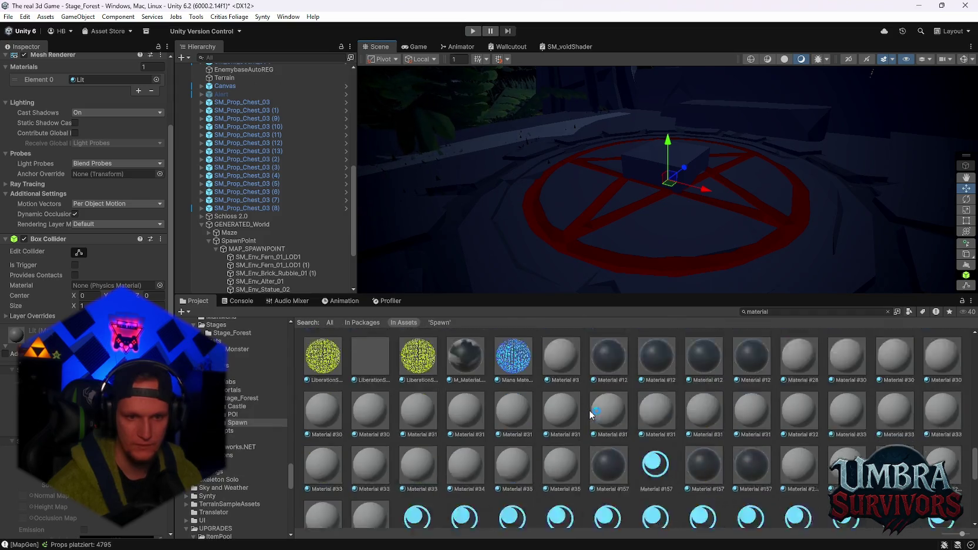
scroll(590, 414, "down", 1)
mouse_move(607, 408)
left_mouse_down()
mouse_move(672, 193)
mouse_move(660, 164)
left_mouse_up()
scroll(670, 176, "up", 2)
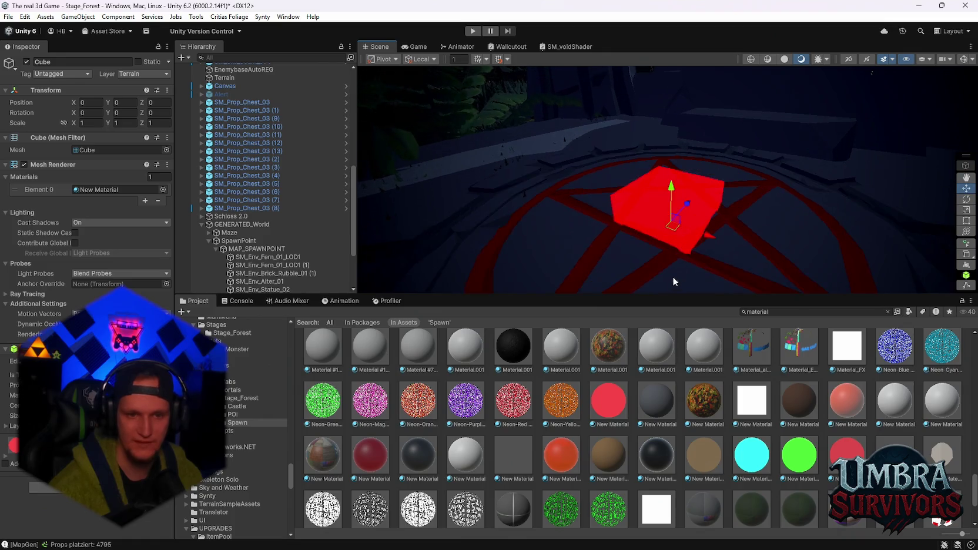
- Lower the cube slightly into the pentagram and reframe the Scene view
scroll(672, 276, "up", 1)
left_click_drag(674, 238, 675, 241)
scroll(687, 246, "down", 3)
scroll(691, 248, "down", 1)
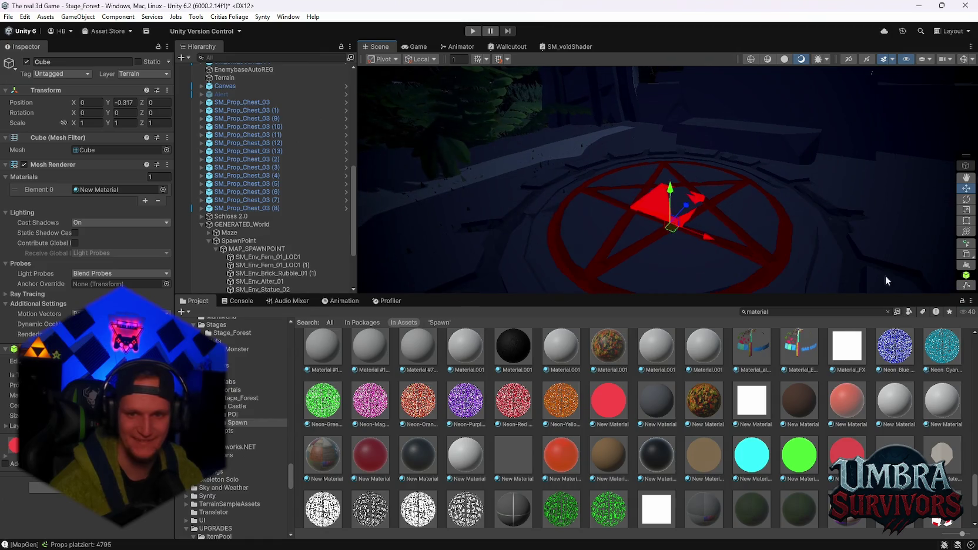
left_click_drag(437, 294, 428, 389)
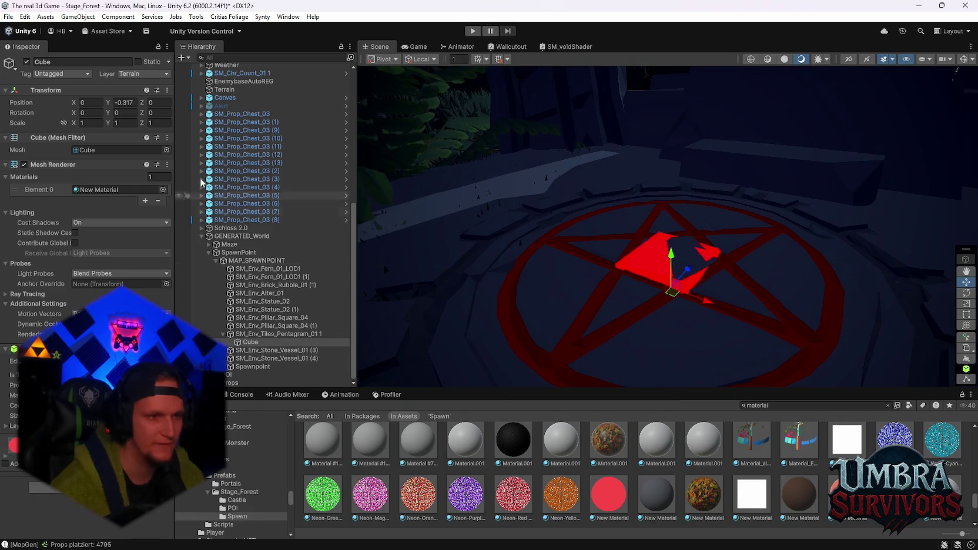
left_click_drag(624, 251, 641, 273)
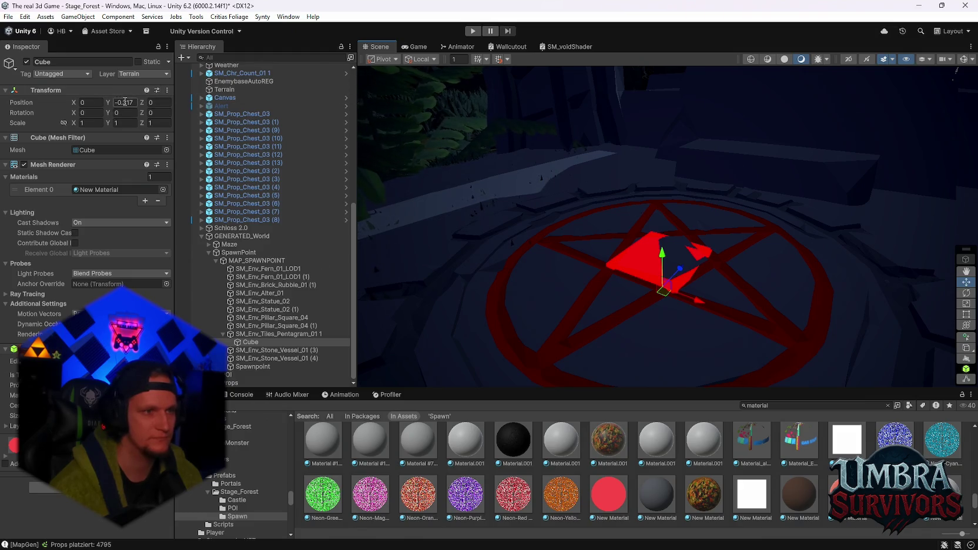
- Scale the cube uniformly to 2.882 and sink it to Y -1.289 below the floor
left_click(965, 325)
left_click_drag(662, 287, 761, 279)
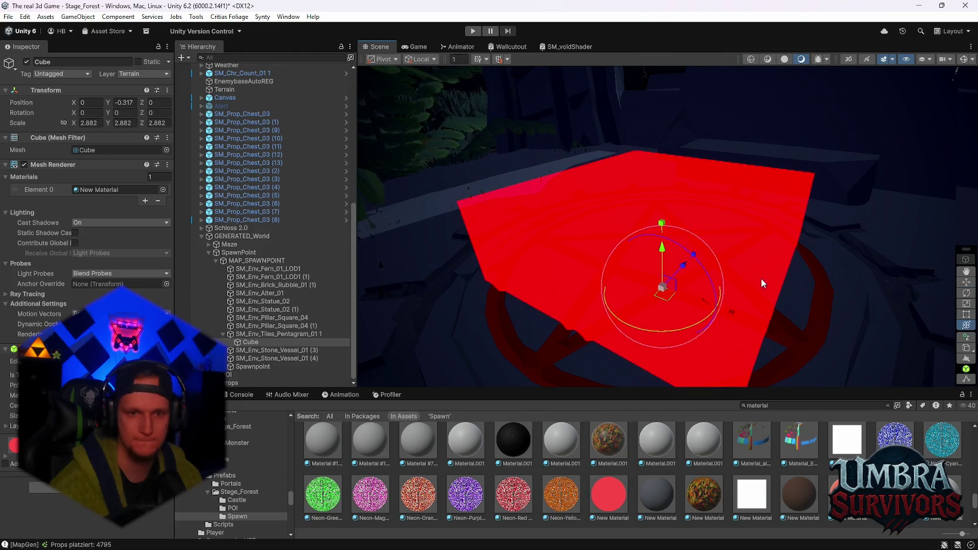
left_click_drag(661, 248, 659, 308)
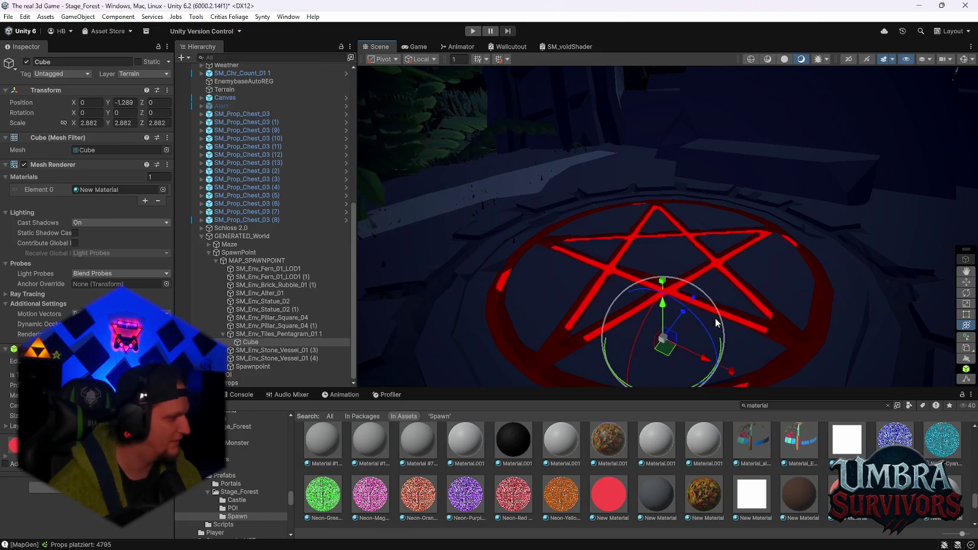